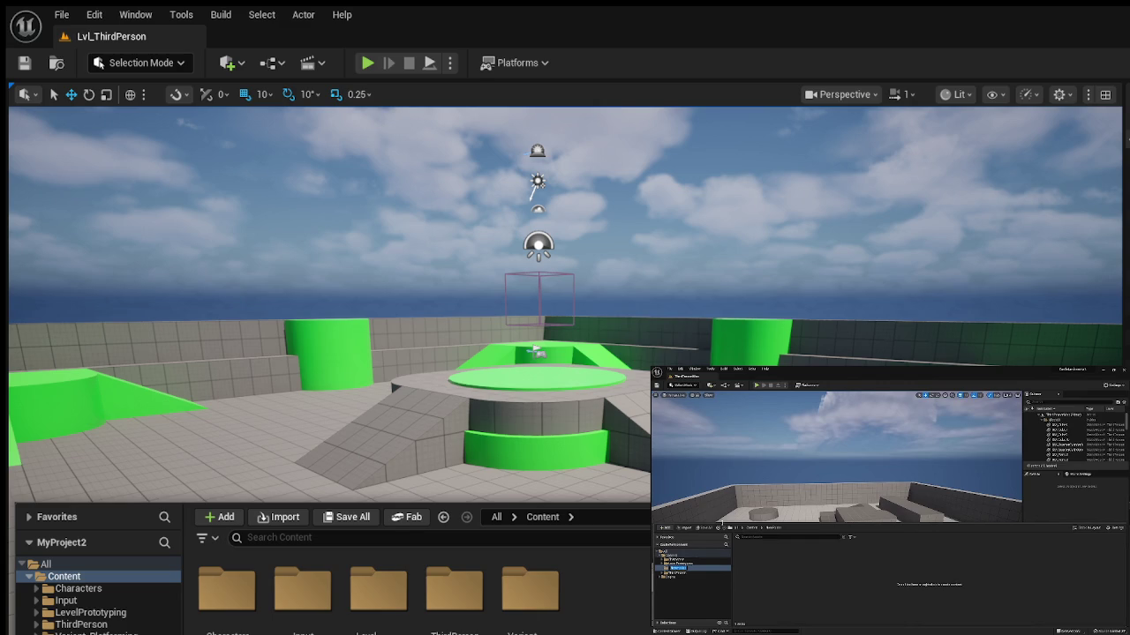
Start the tutorial video playing in the browser.
mouse_move(824, 486)
left_click(794, 481)
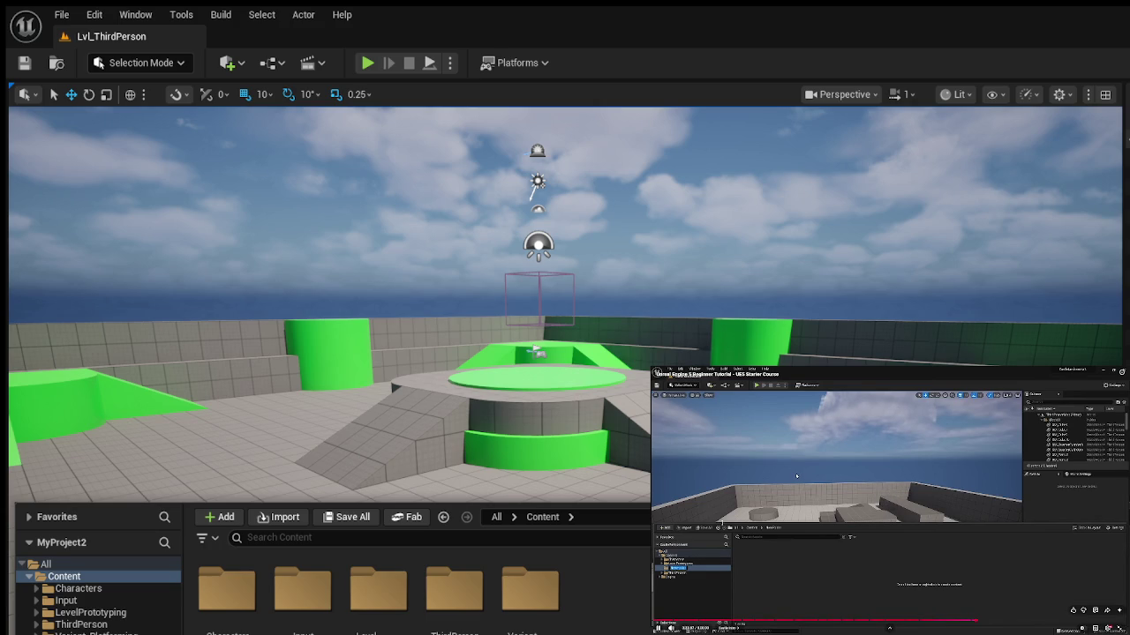
left_click(849, 470)
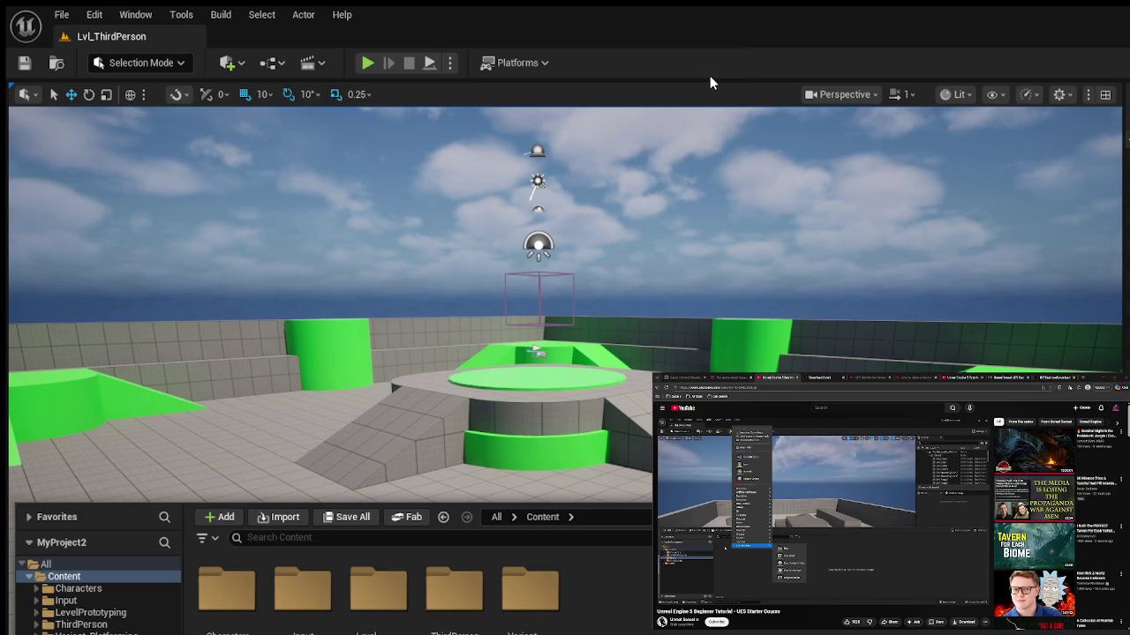
Create a Content folder named Maps, then put the tutorial video in fullscreen.
key("ctrl+shift+n")
type("Ma")
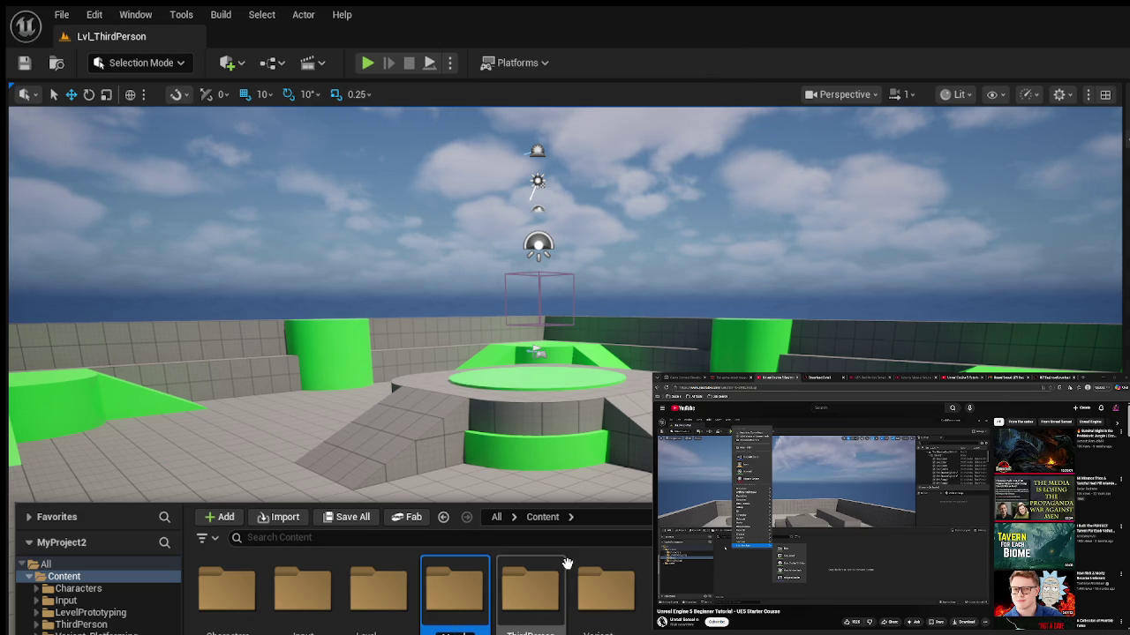
key("Return")
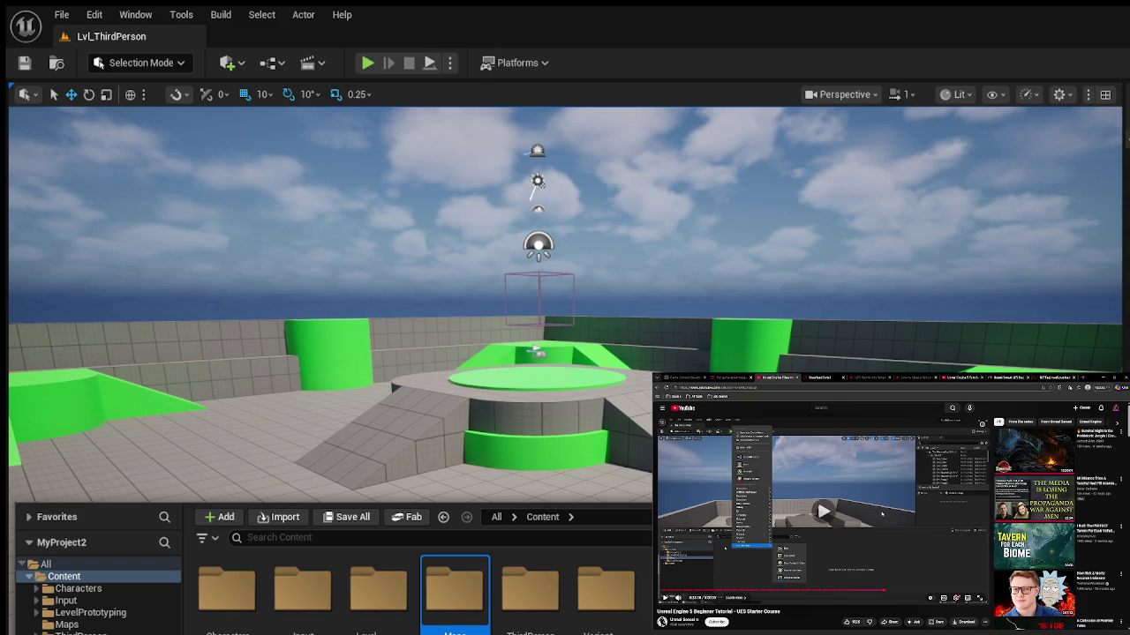
key("F11")
left_click(977, 563)
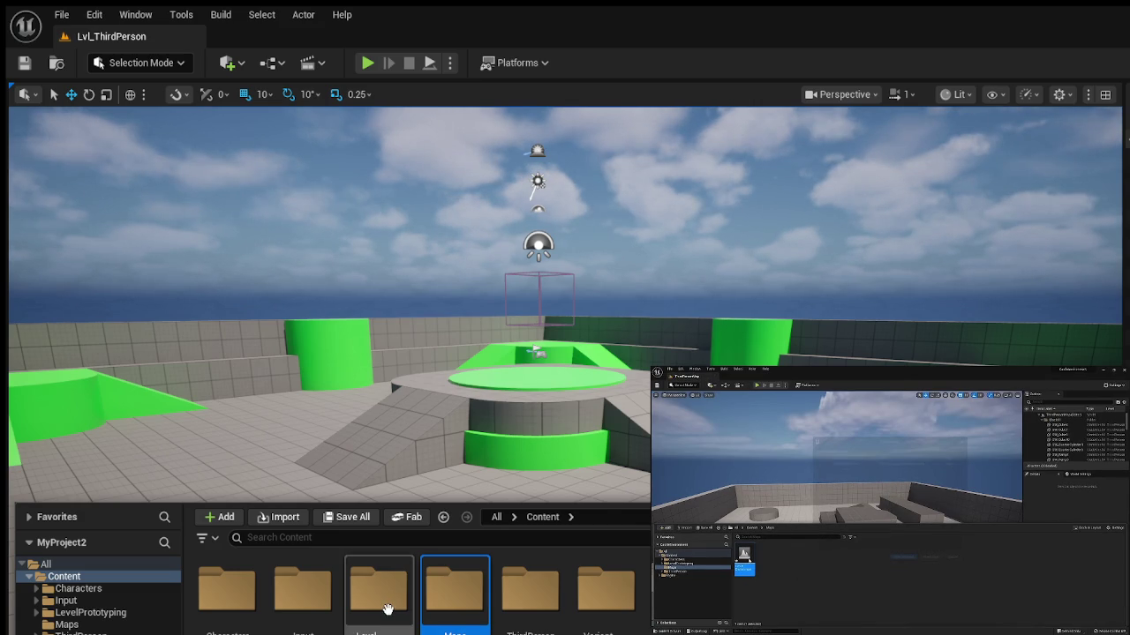
Inside the Maps folder, add a level asset named CastleTutorial, then pause the tutorial video.
double_click(441, 605)
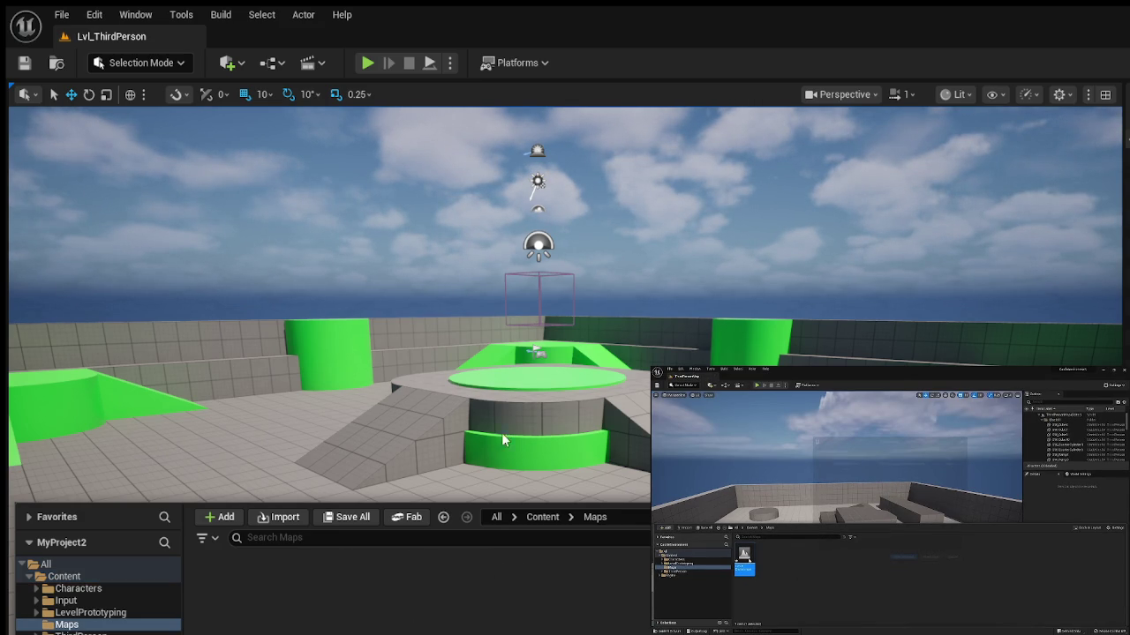
type("Lvl")
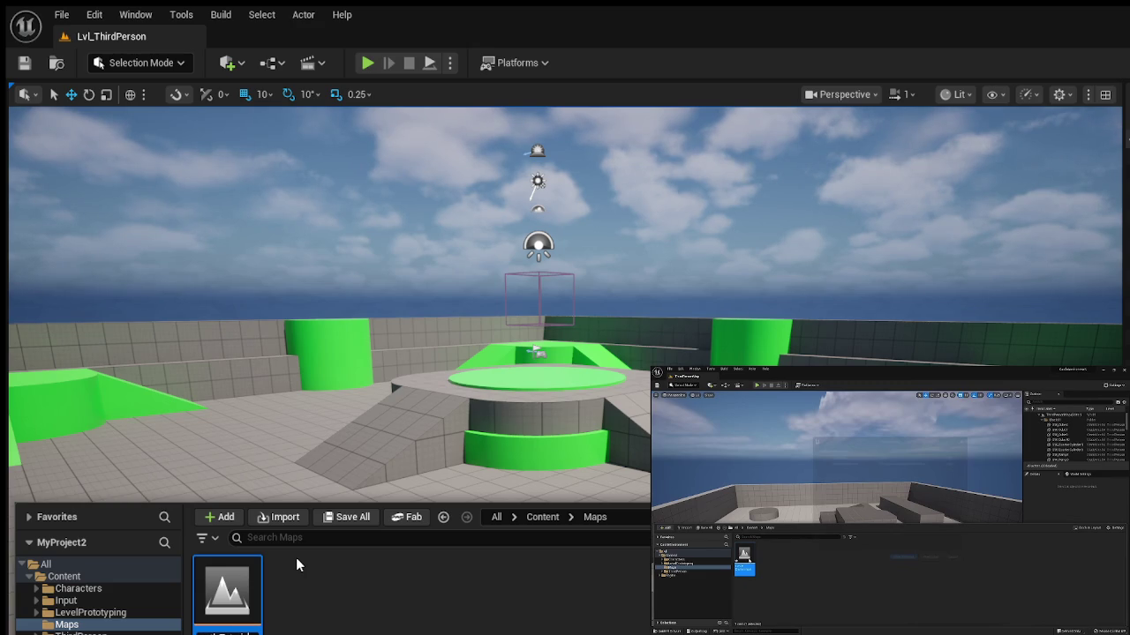
key("Return")
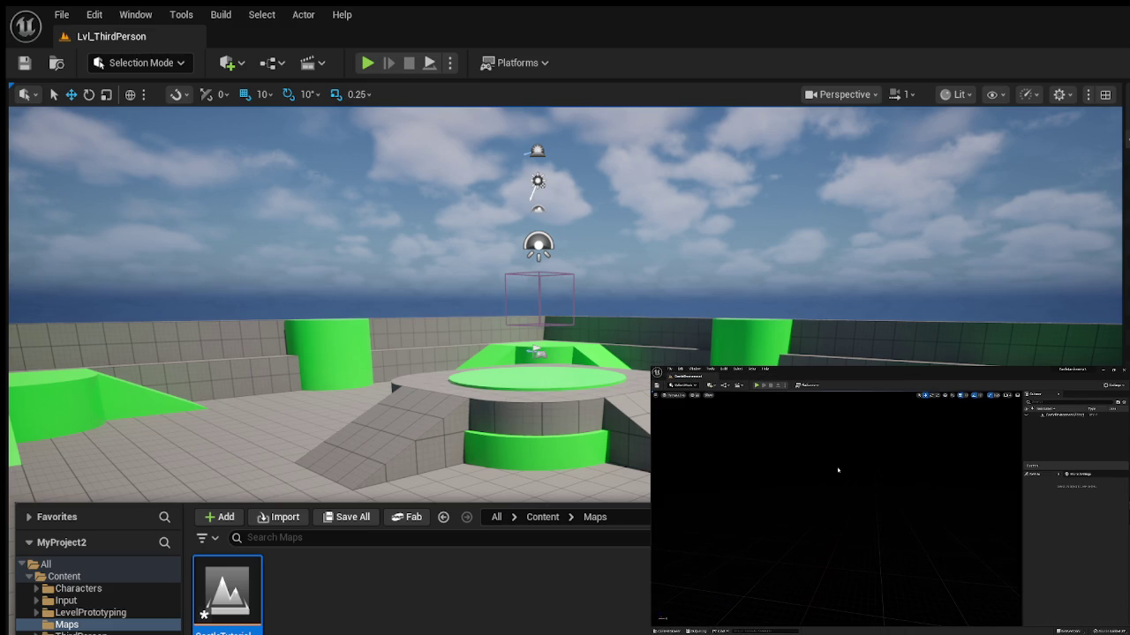
mouse_move(742, 480)
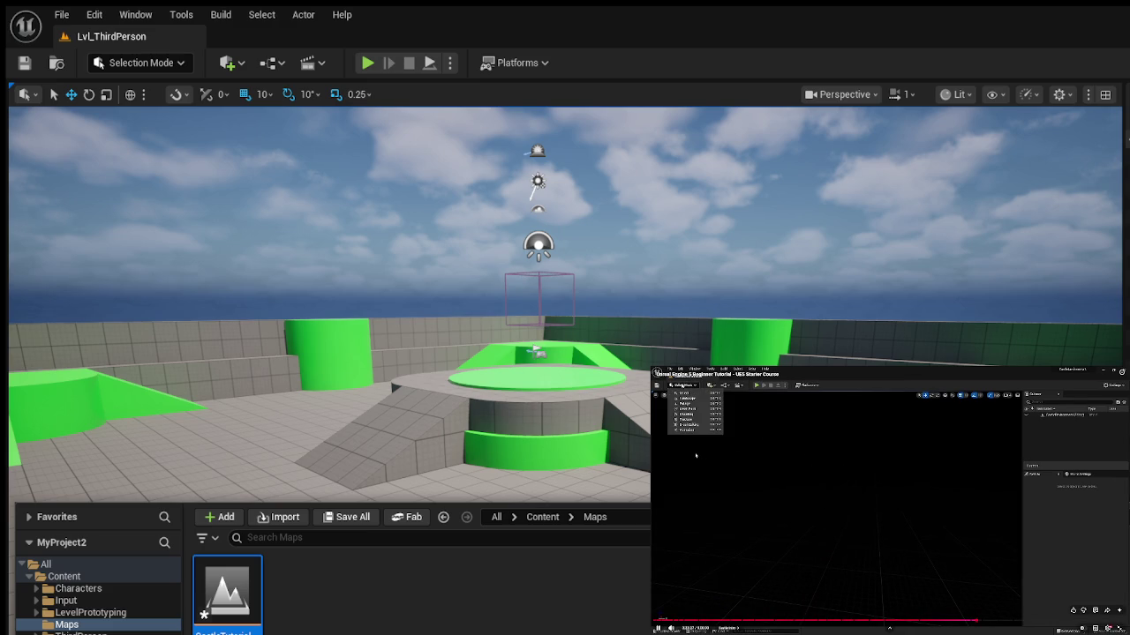
left_click(875, 454)
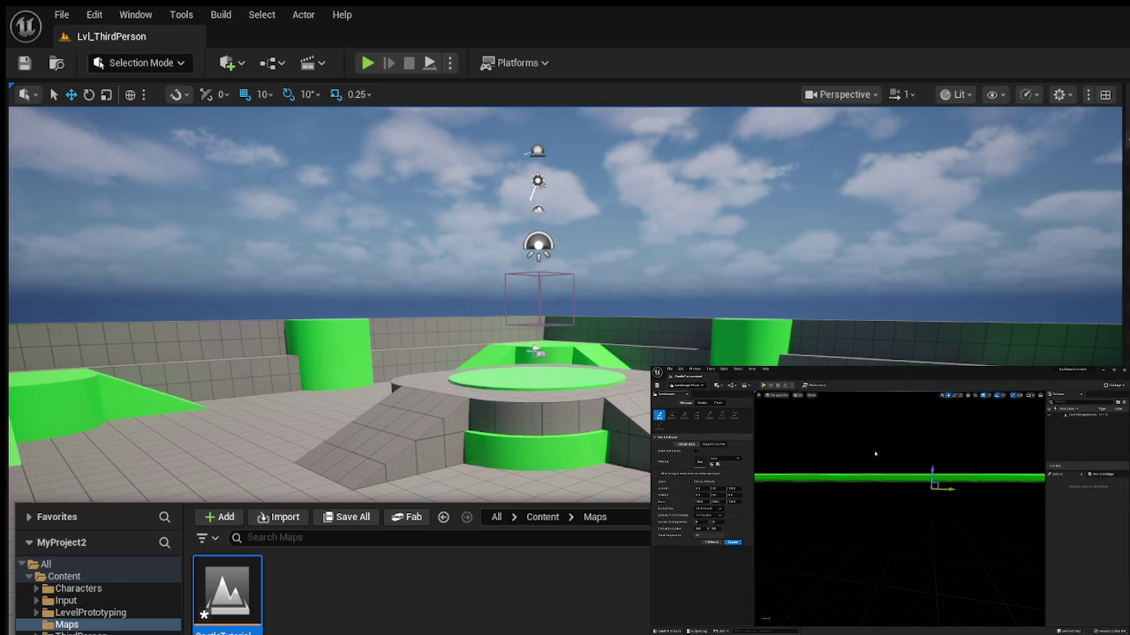
Open the CastleTutorial level and try out the Foliage and Landscape modes.
double_click(219, 589)
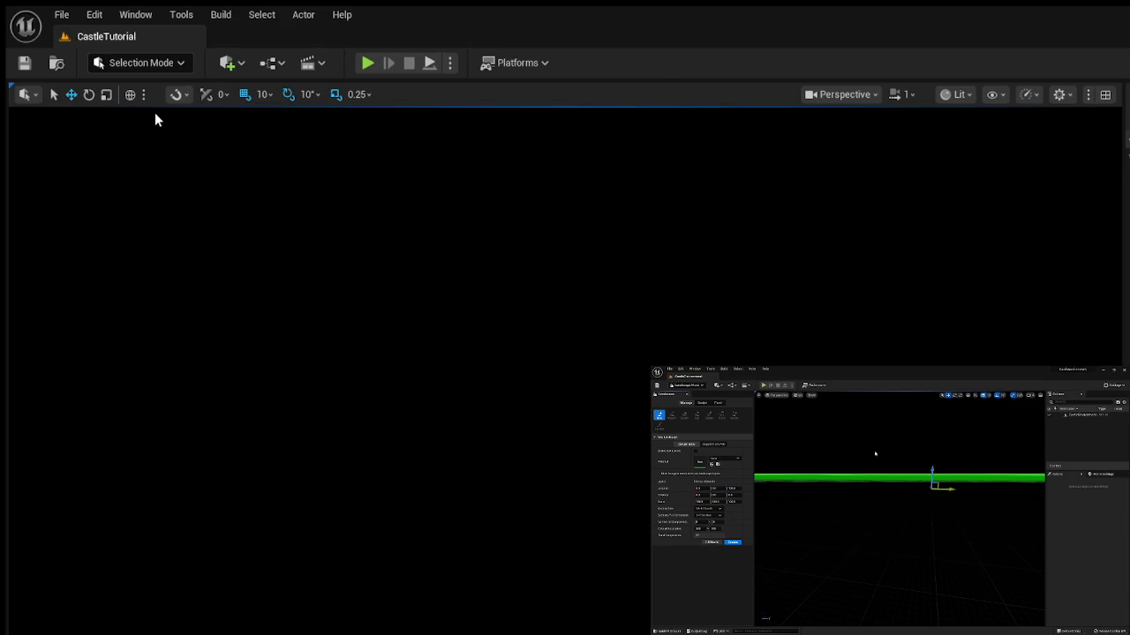
key("shift+3")
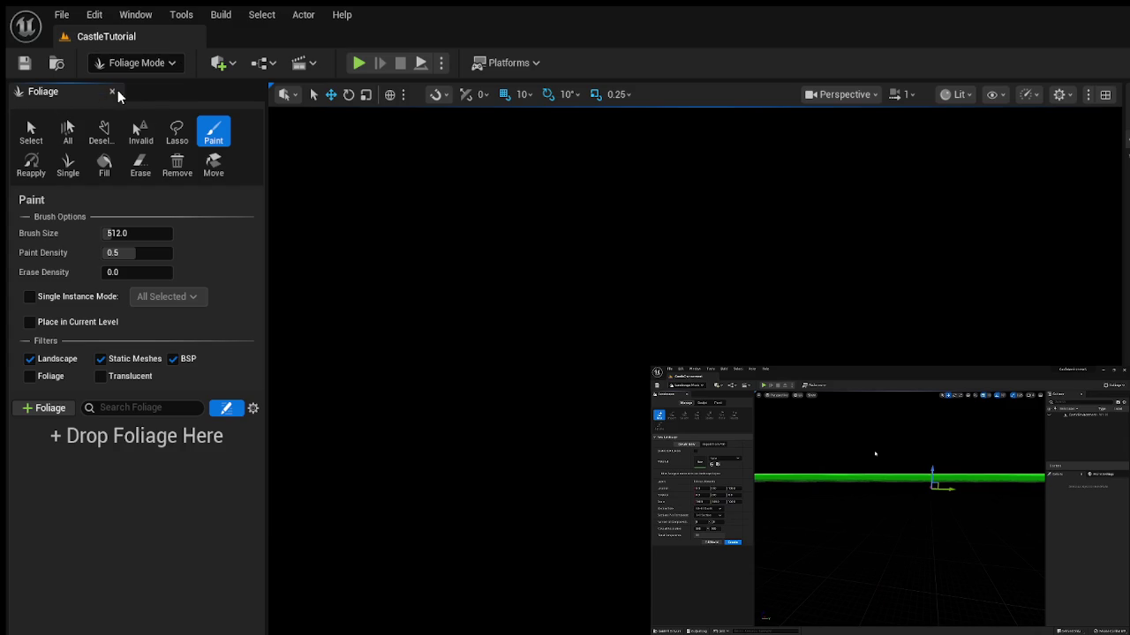
key("shift+2")
left_click(112, 92)
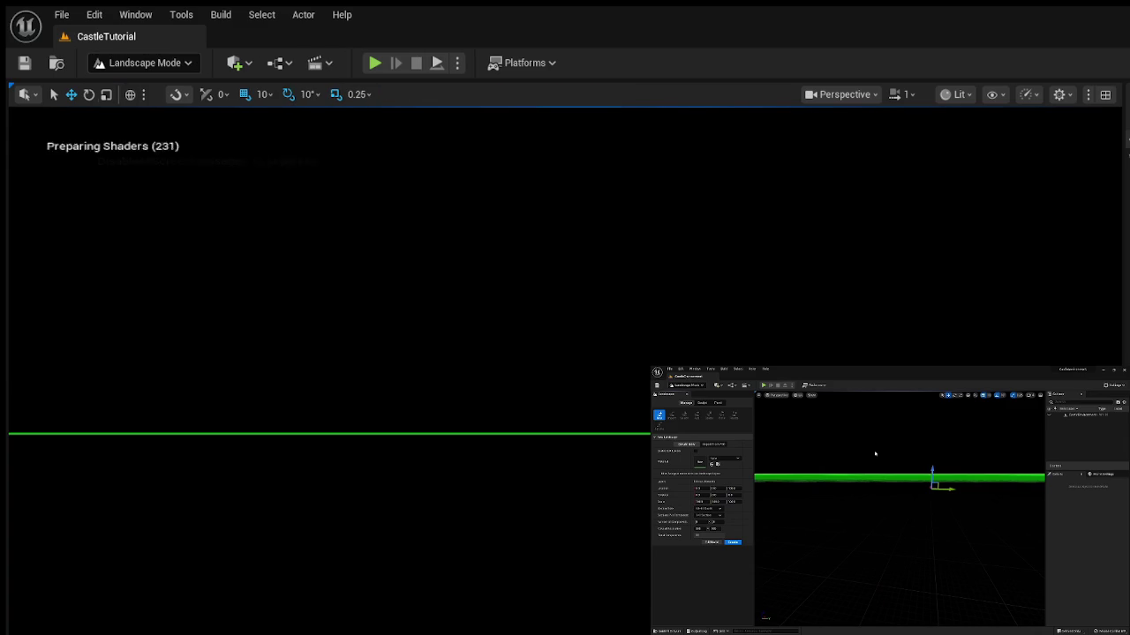
mouse_move(465, 317)
left_mouse_down()
mouse_move(465, 291)
mouse_move(464, 316)
mouse_move(563, 237)
mouse_move(566, 221)
mouse_move(574, 256)
mouse_move(544, 270)
left_mouse_up()
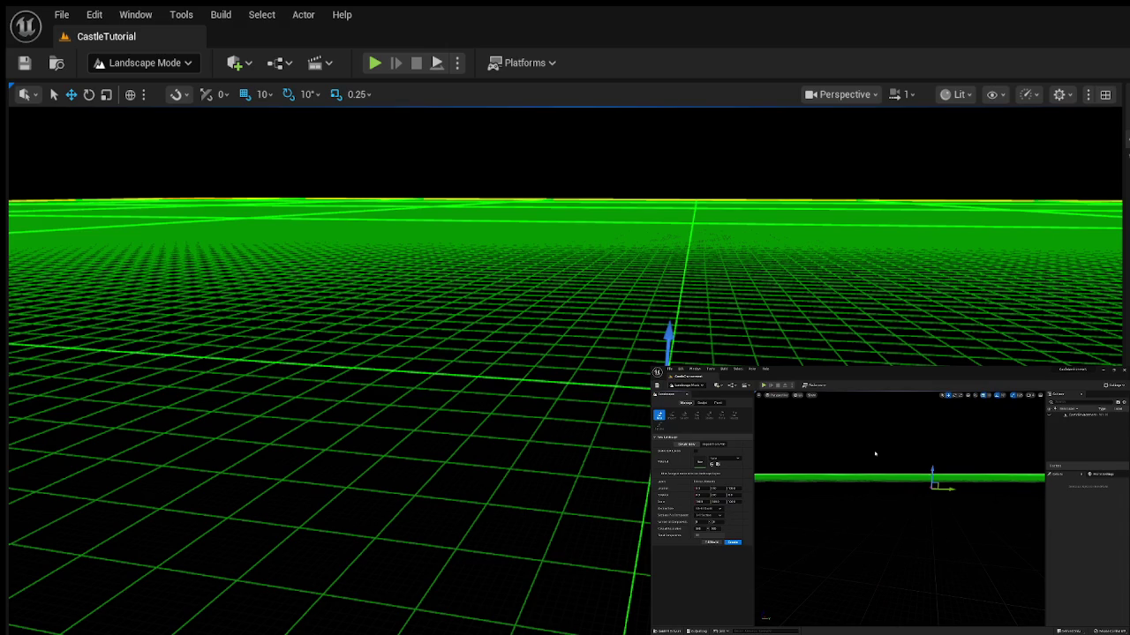
Resume the tutorial video and return the editor to Selection Mode.
left_click(843, 505)
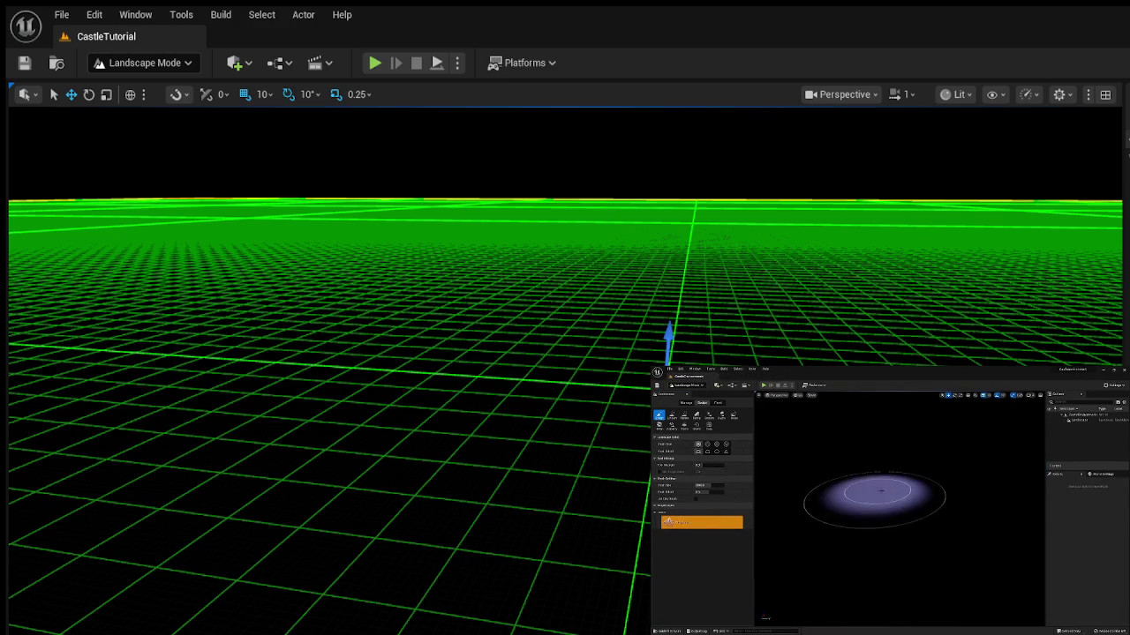
left_click(15, 88)
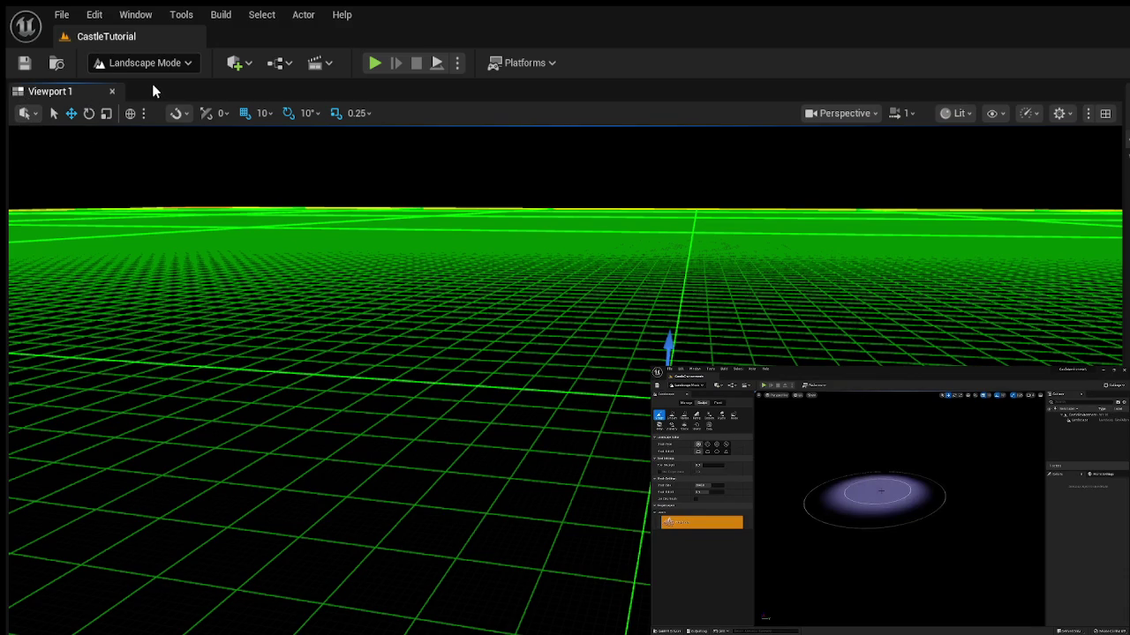
key("shift+1")
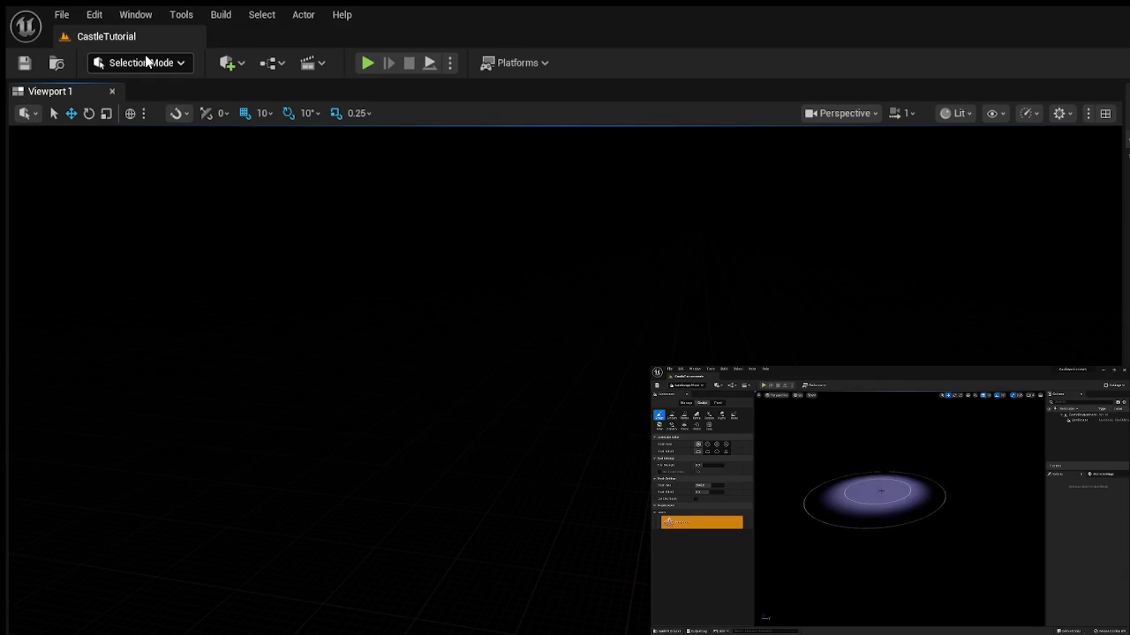
In Landscape Mode, create a 505 × 505 landscape with the default New Landscape settings.
key("shift+2")
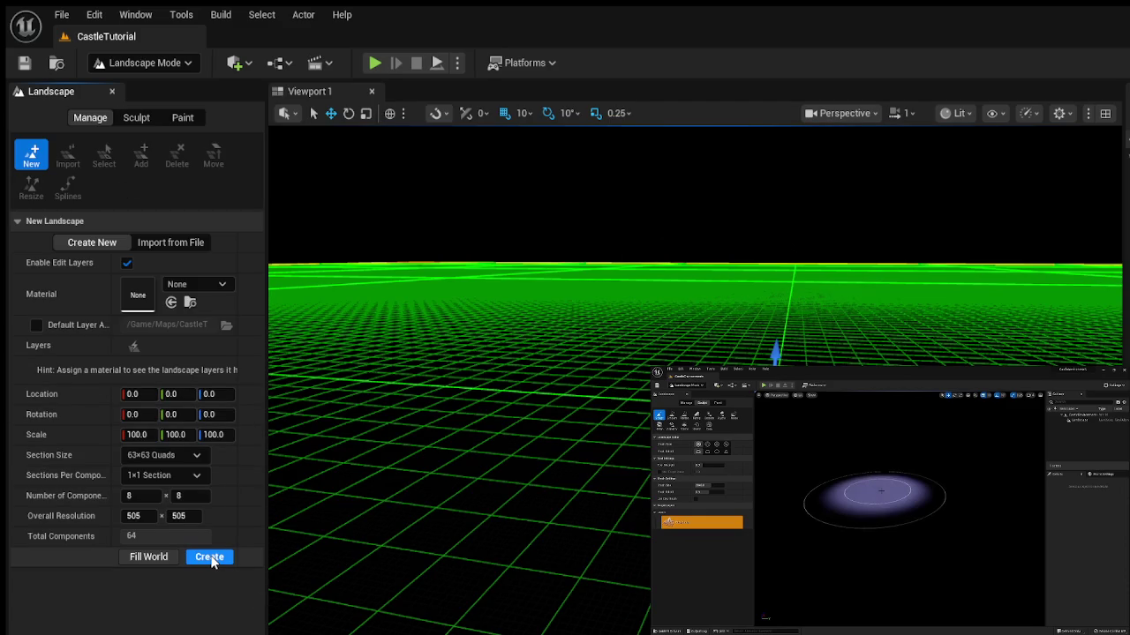
left_click(212, 560)
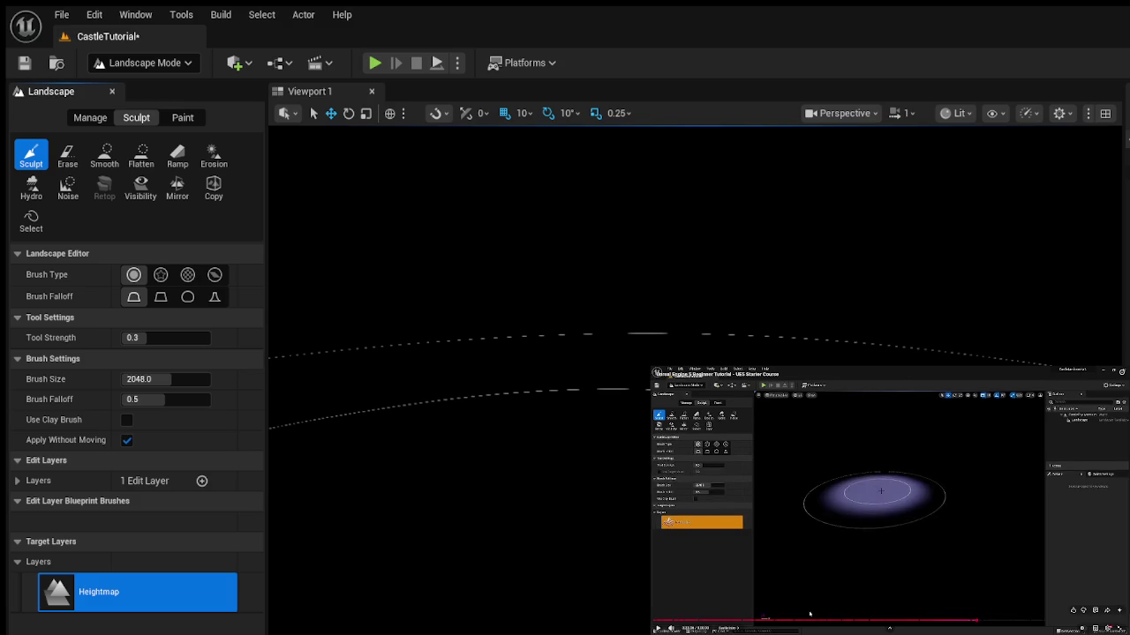
Pause the tutorial, glance at the editor tools menu, and switch back to the tutorial.
left_click(834, 522)
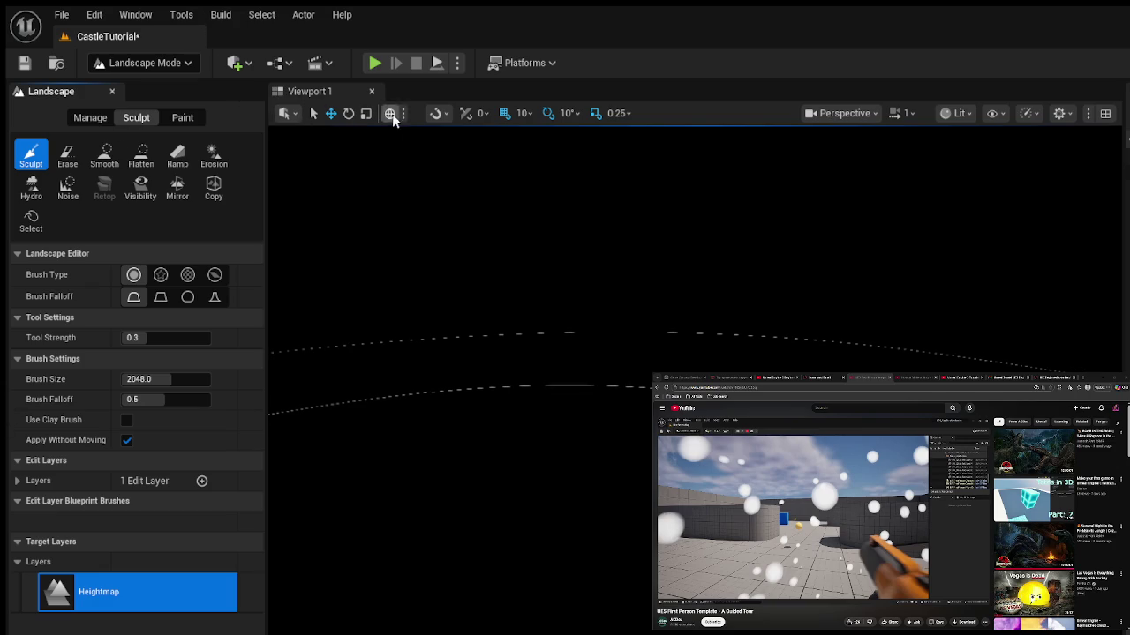
left_click(183, 14)
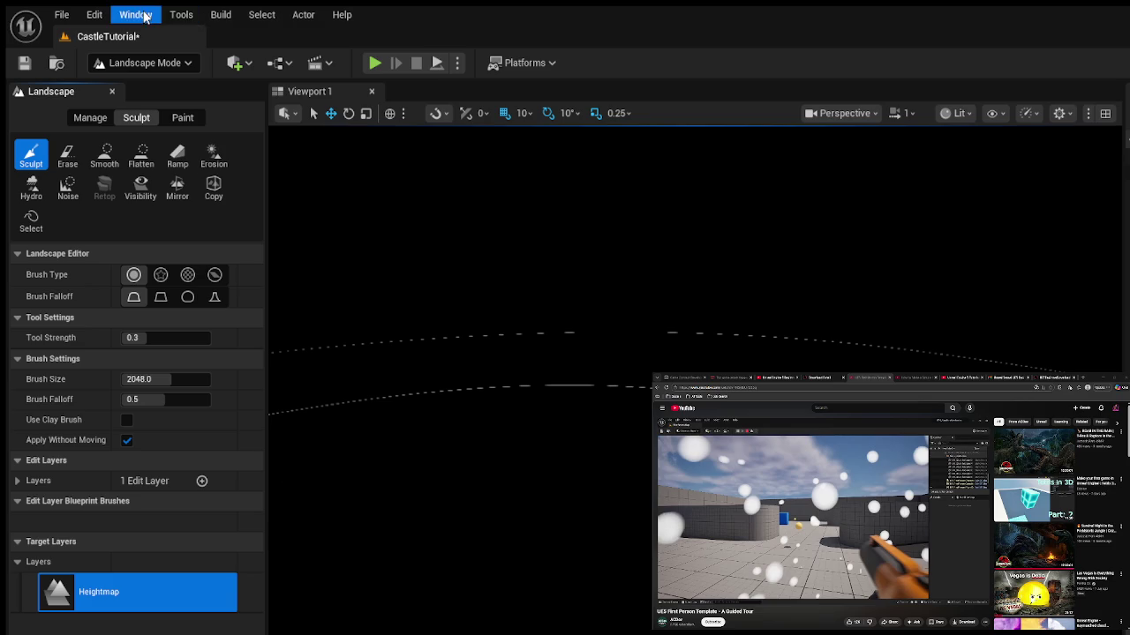
mouse_move(269, 16)
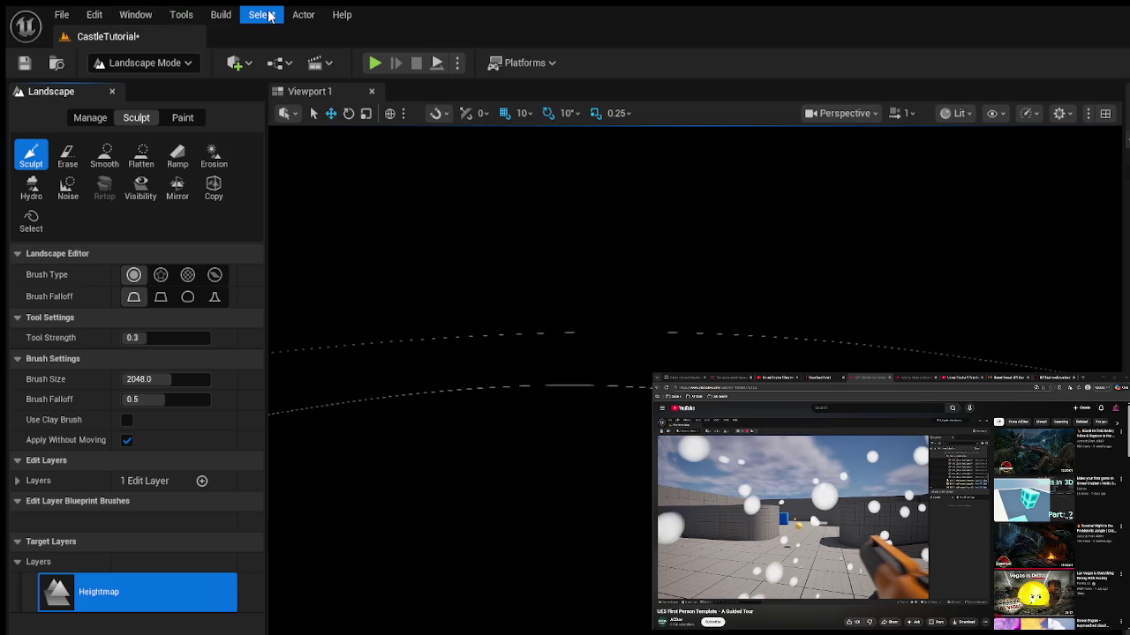
key("Escape")
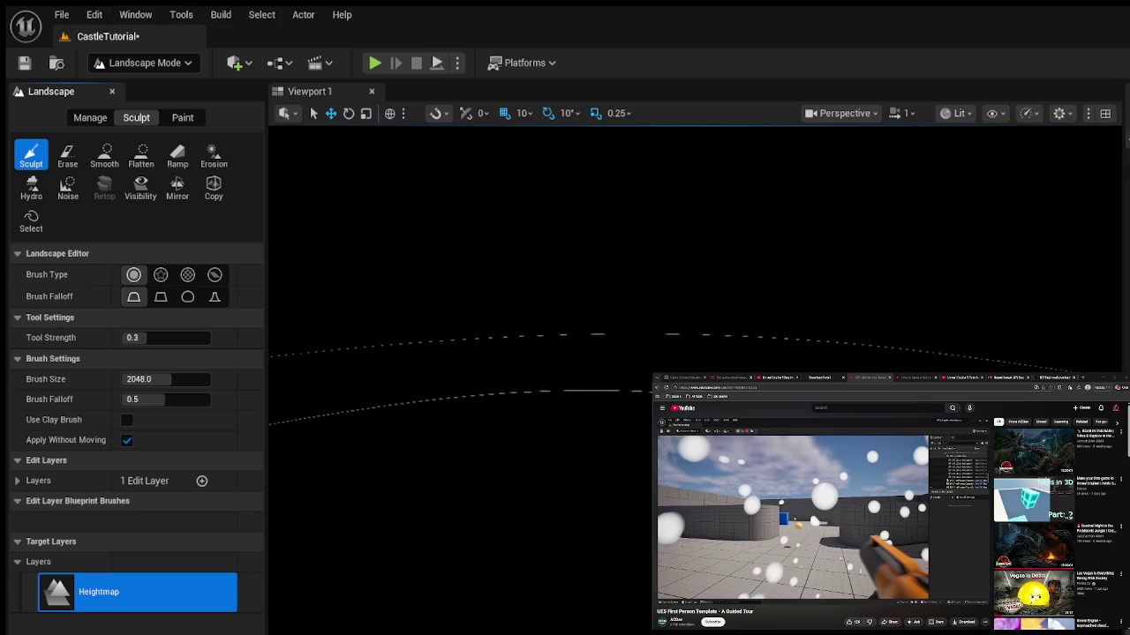
left_click(784, 378)
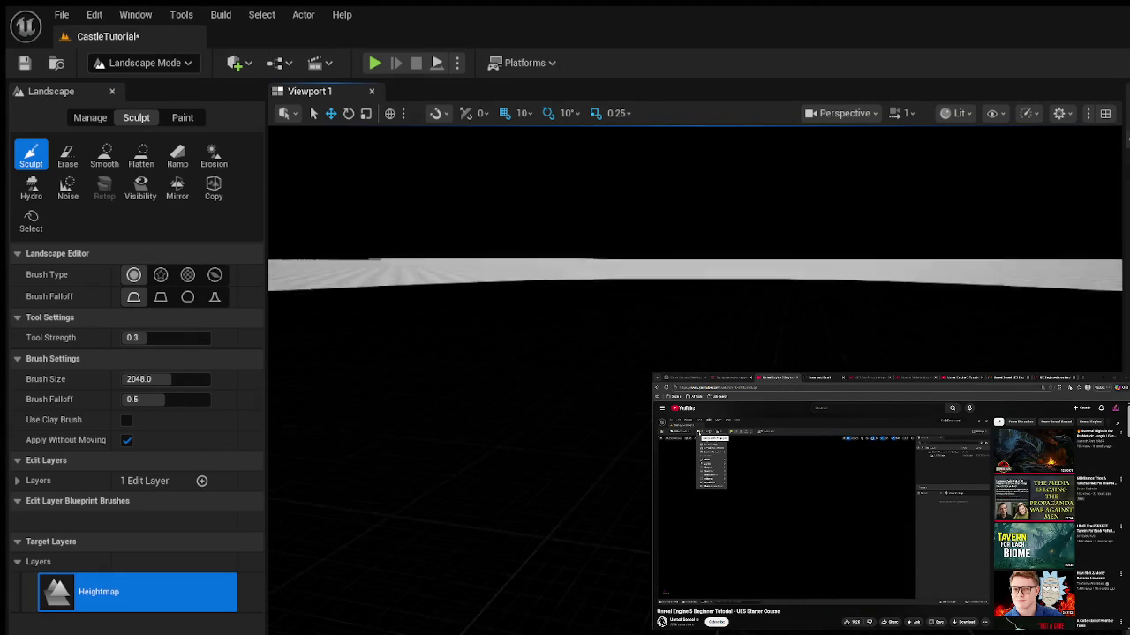
Zoom out and undo the sculpt stroke so the landscape is flat again.
scroll(695, 379, "down", 5)
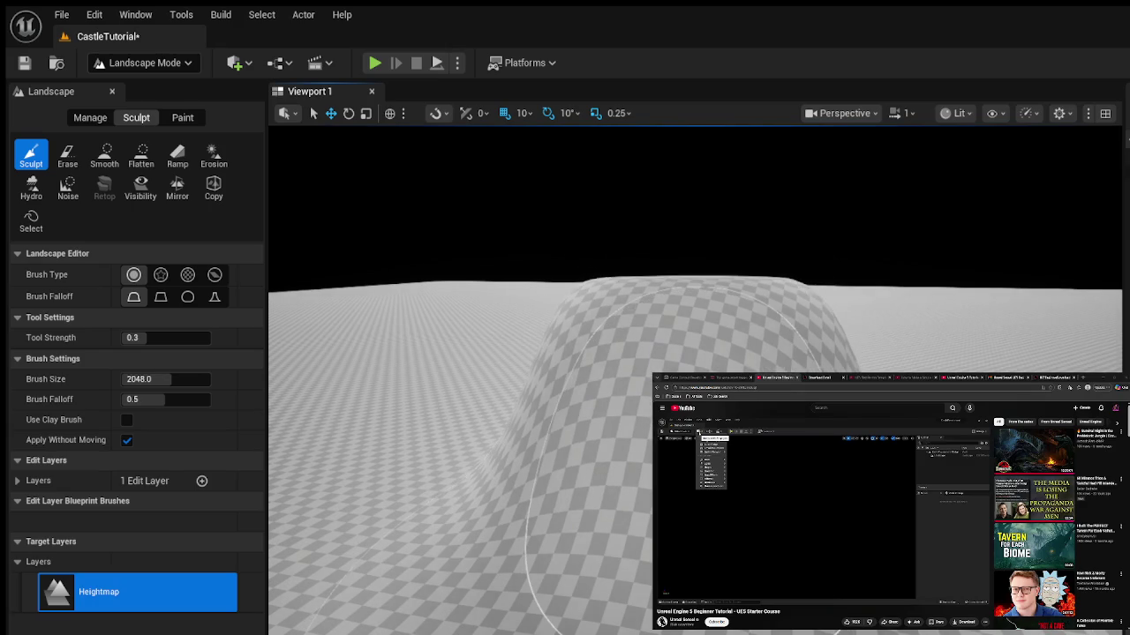
key("ctrl+z")
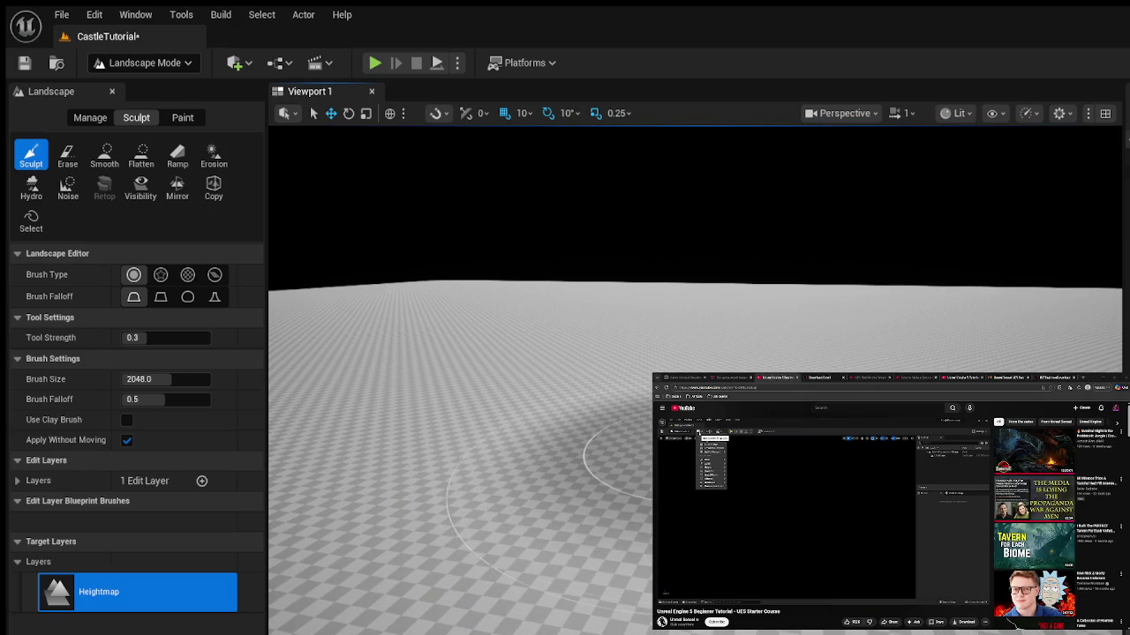
scroll(565, 485, "up", 3)
scroll(565, 503, "down", 3)
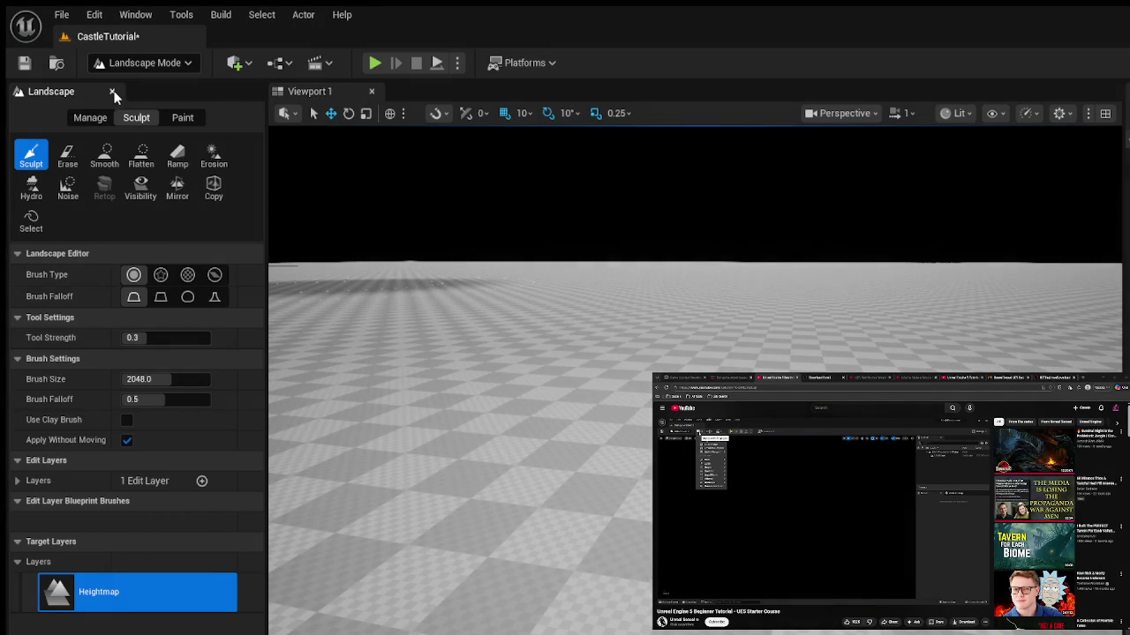
Close the Landscape panel and open the Content Drawer on the Maps folder.
left_click(112, 91)
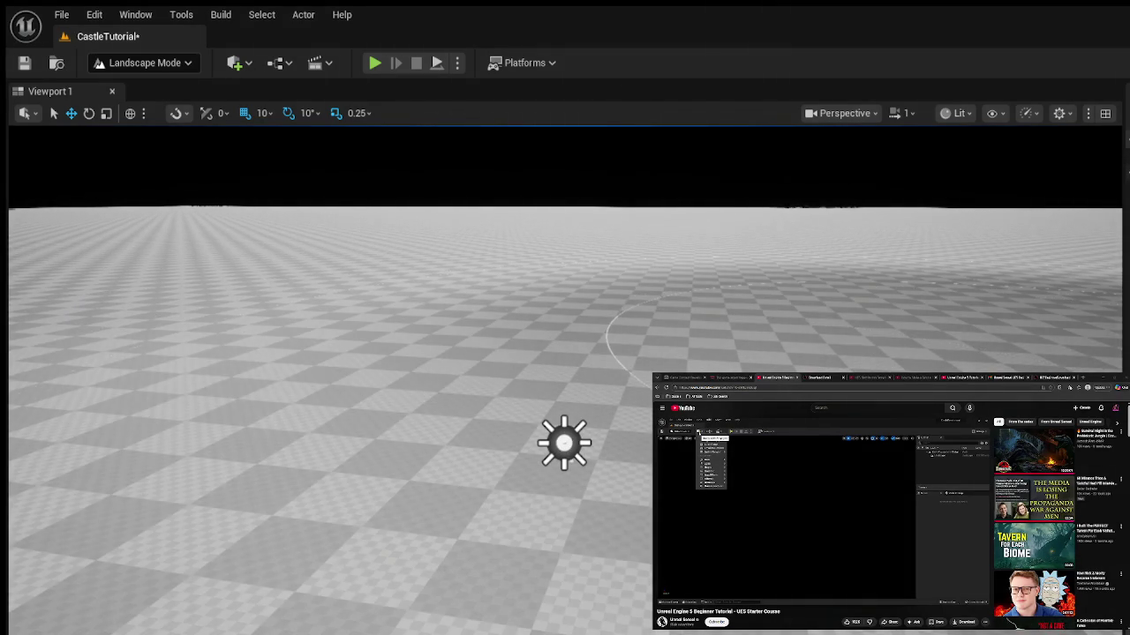
key("ctrl+space")
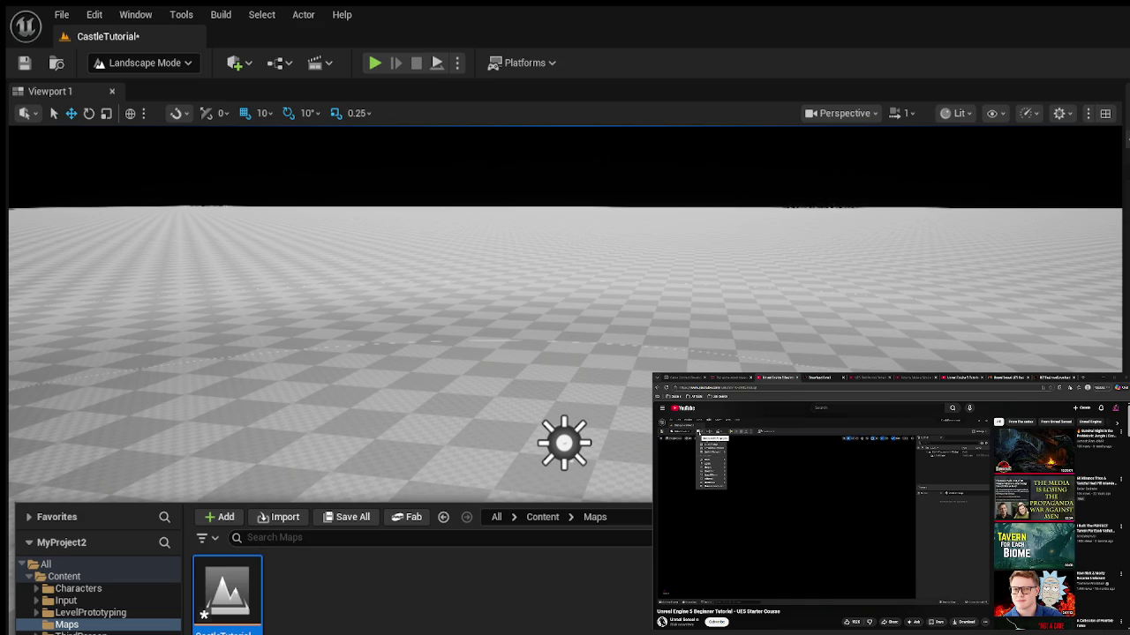
Dismiss the Content Drawer and zoom around the flat checkered landscape.
scroll(475, 377, "down", 2)
scroll(476, 377, "up", 5)
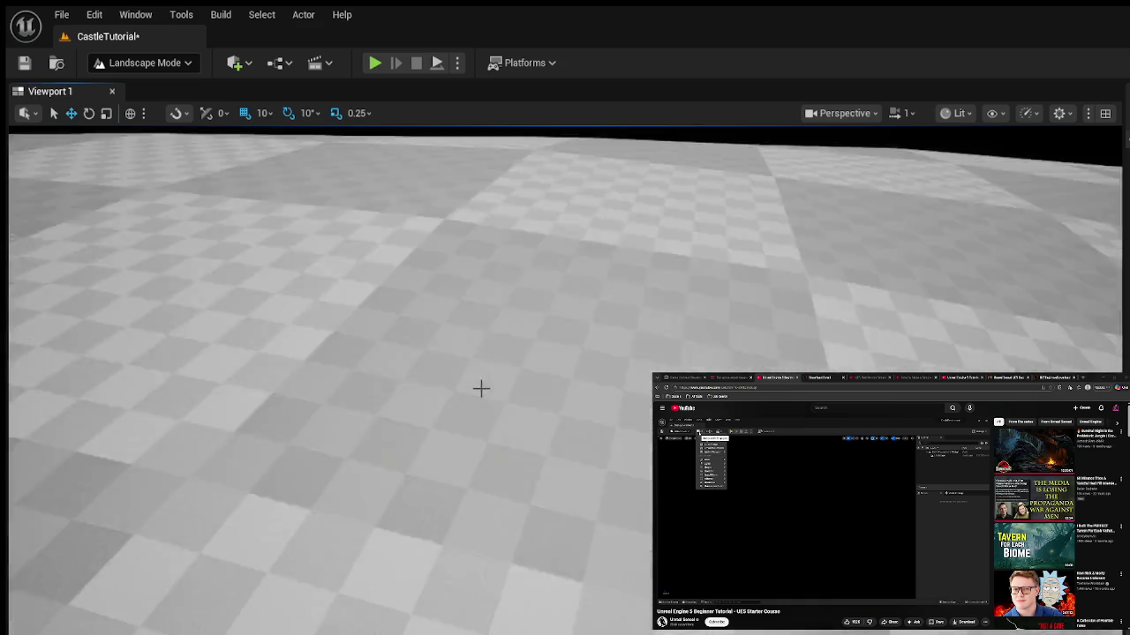
scroll(482, 380, "down", 5)
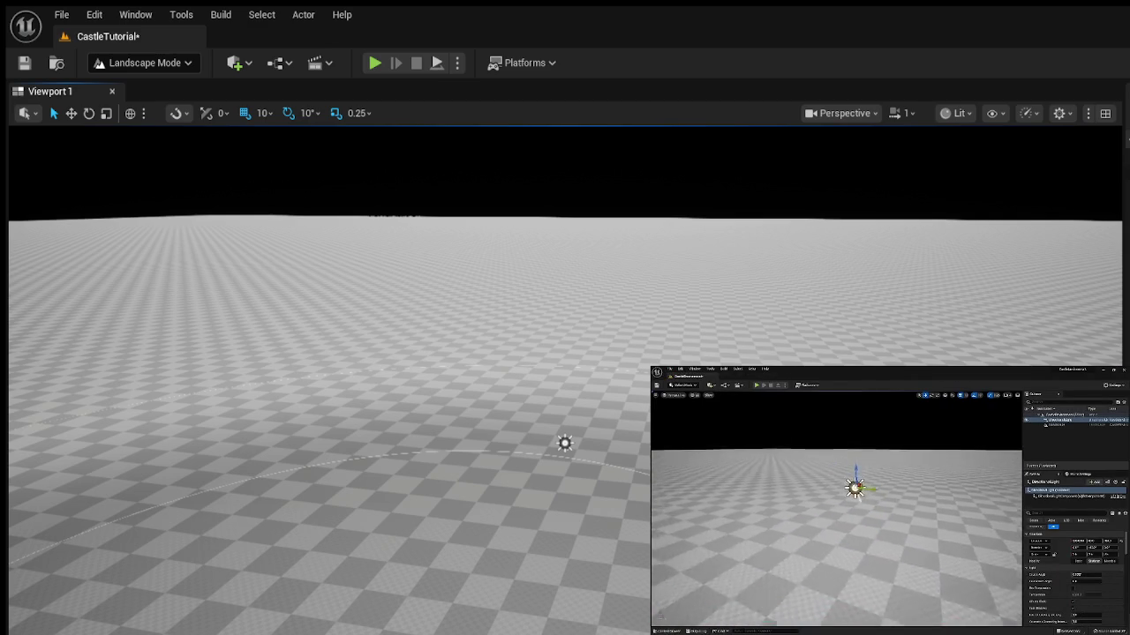
Rewind and replay part of the tutorial video, then close the viewport panel.
key("space")
key("Left")
key("Left")
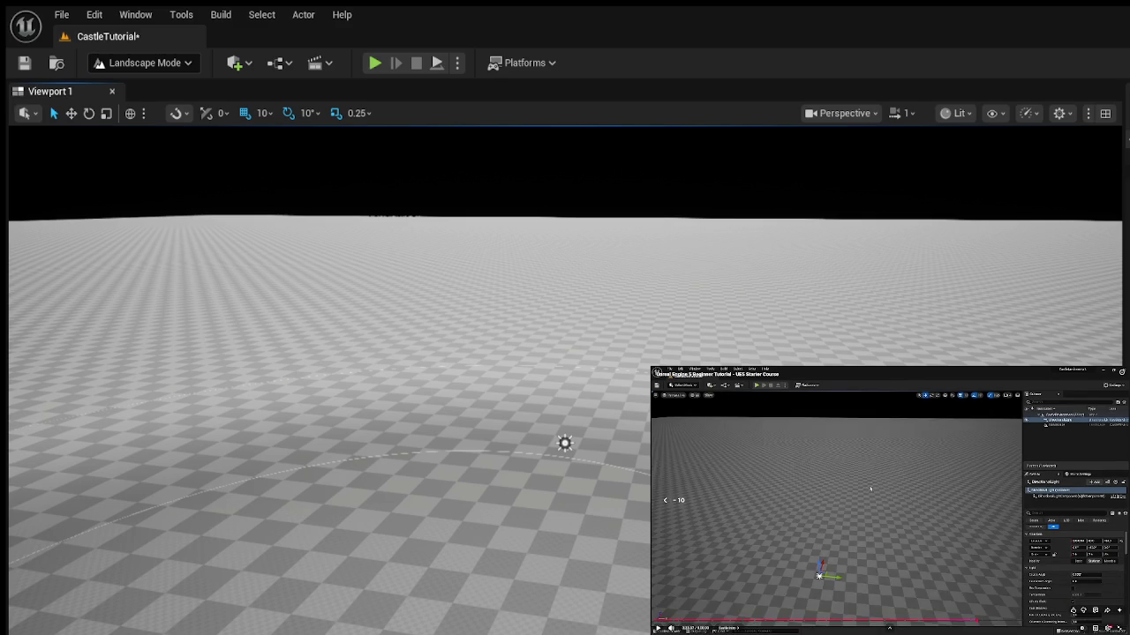
key("space")
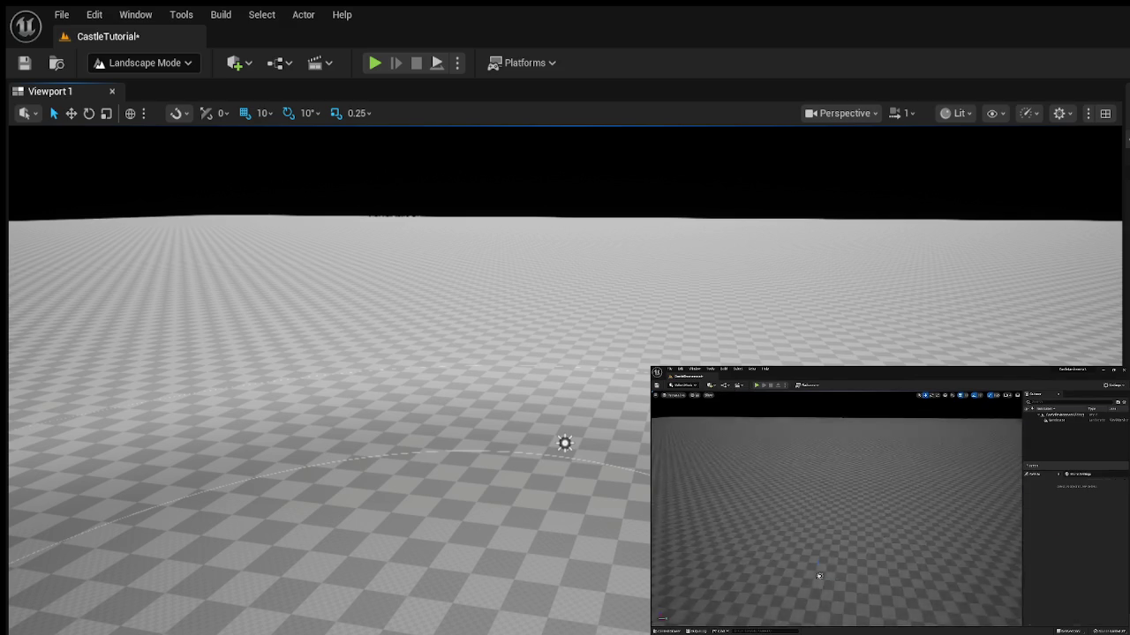
key("space")
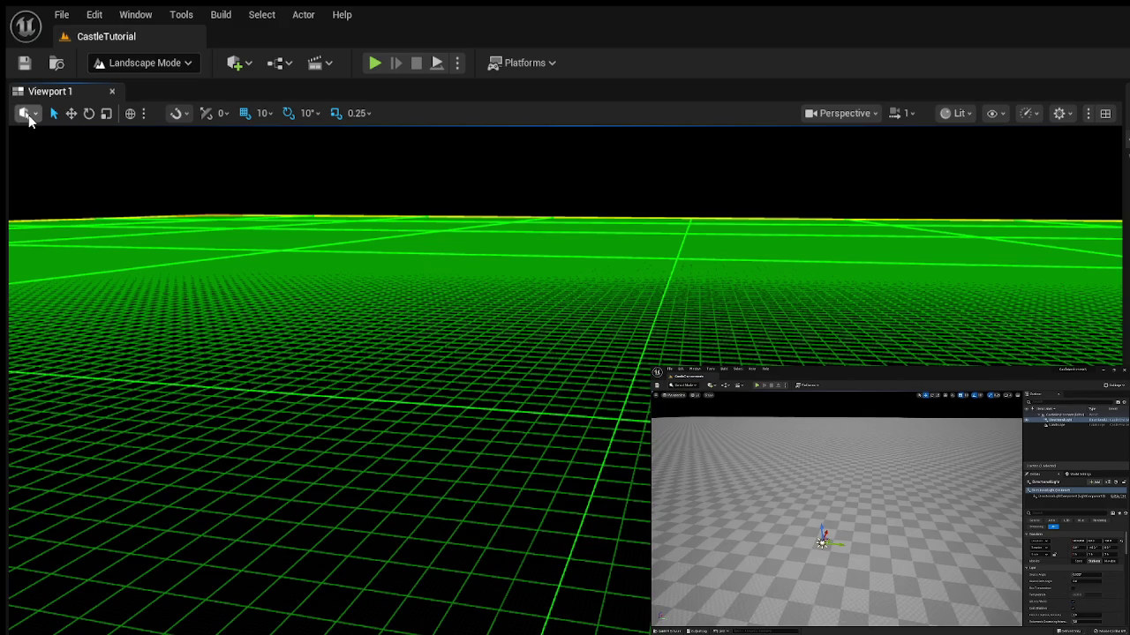
left_click(113, 92)
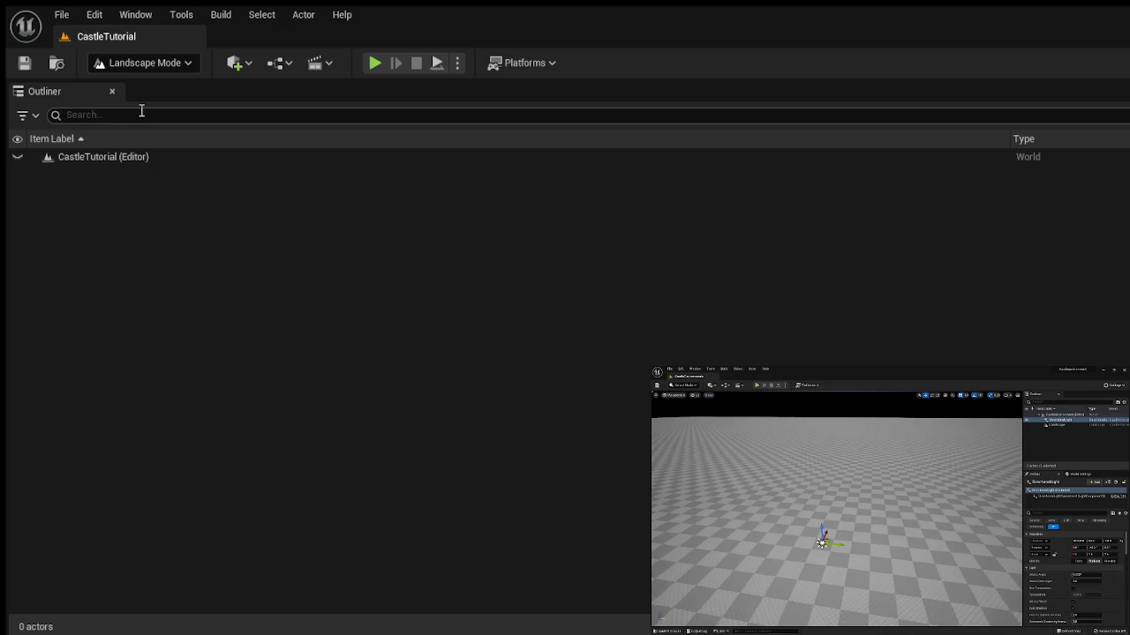
Close the Outliner tab, then open the main menu to find a way to restore panels.
left_click(113, 93)
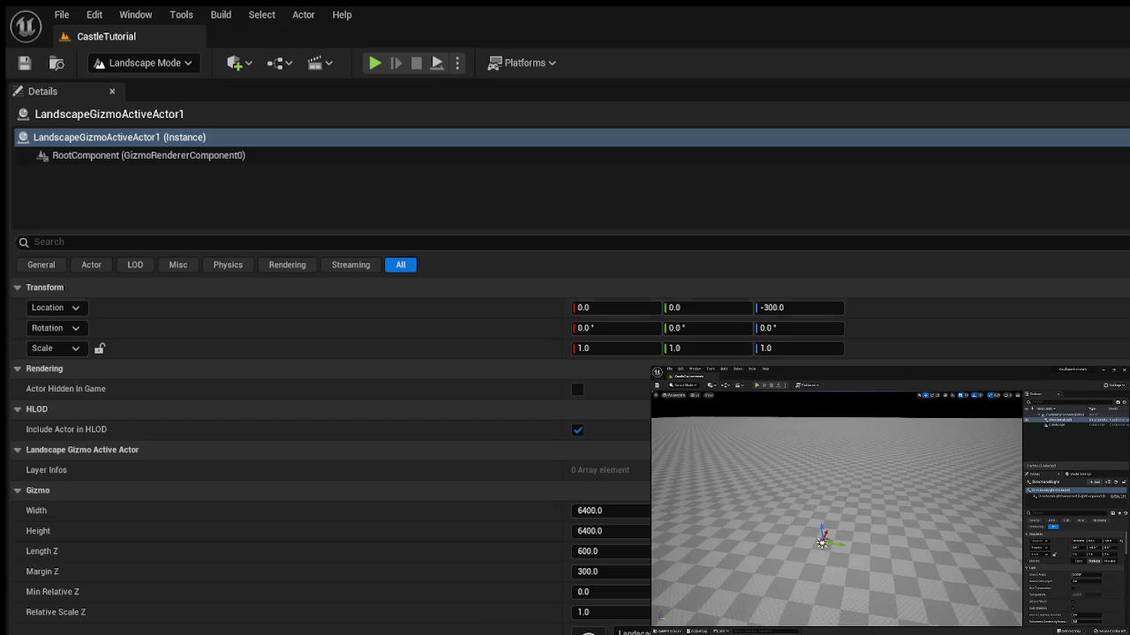
left_click(94, 15)
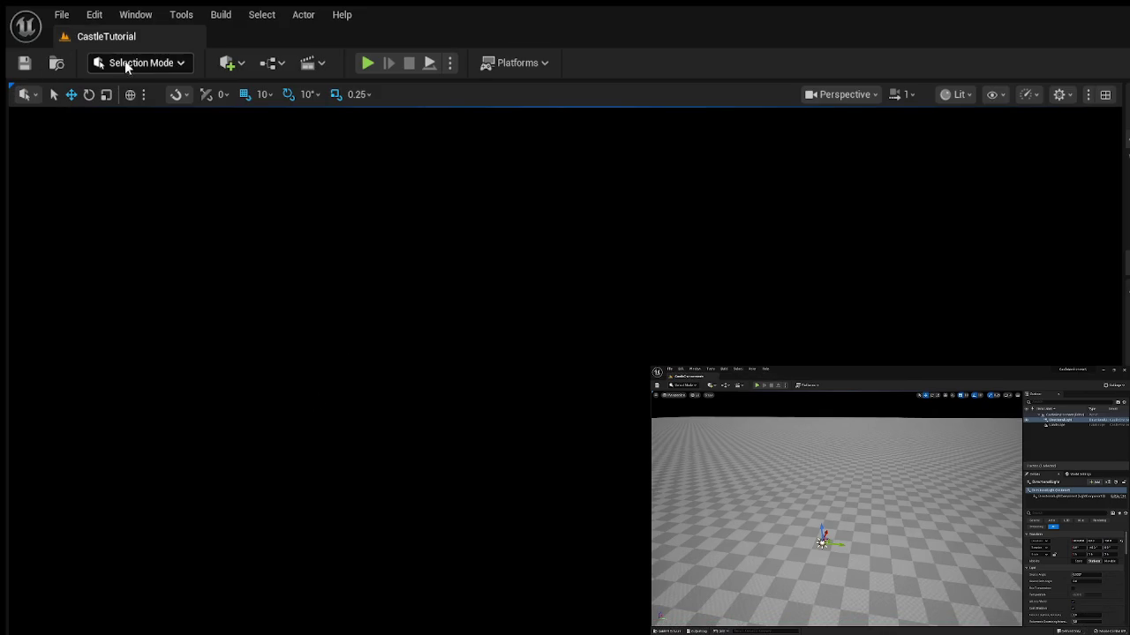
Switch to Landscape Mode, showing the 505 × 505 new-landscape preview grid.
key("shift+2")
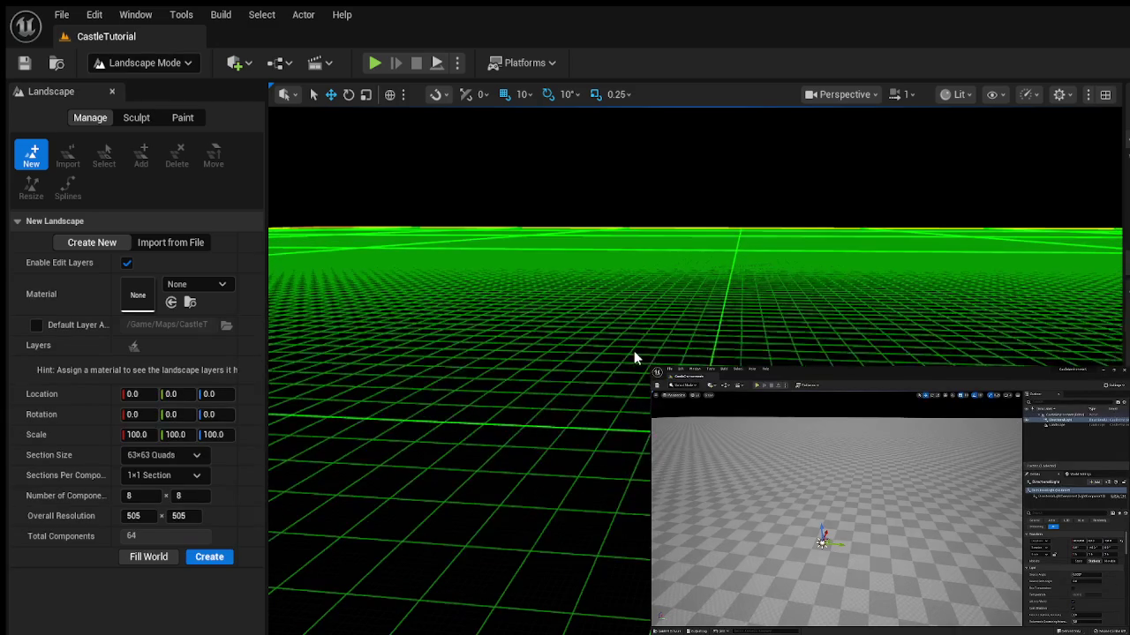
left_click(204, 559)
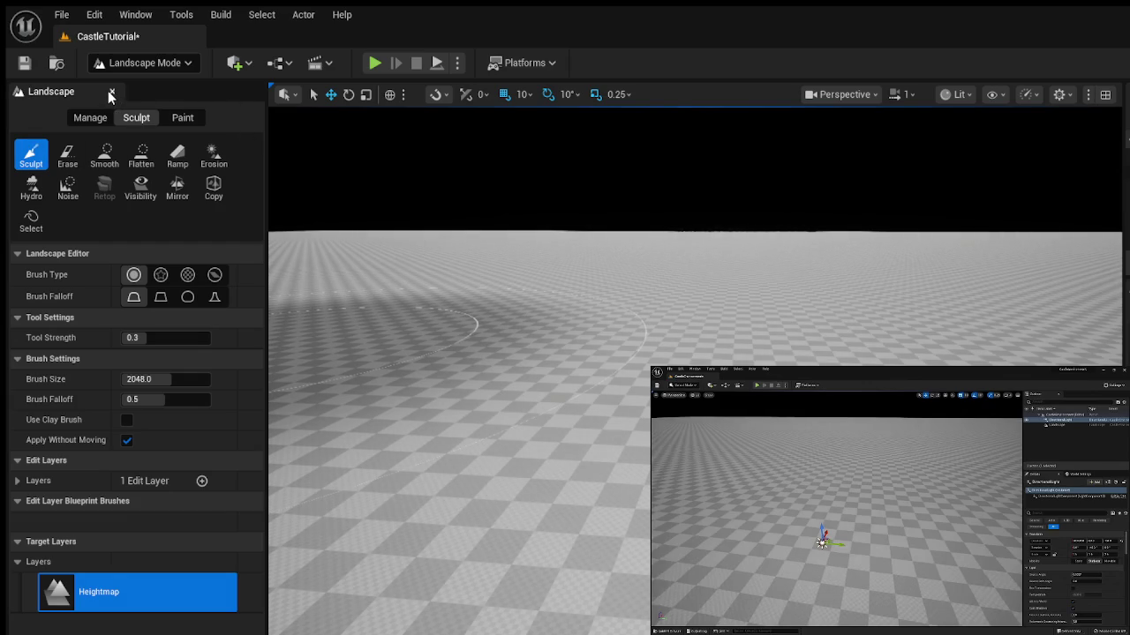
left_click(168, 66)
left_click(182, 100)
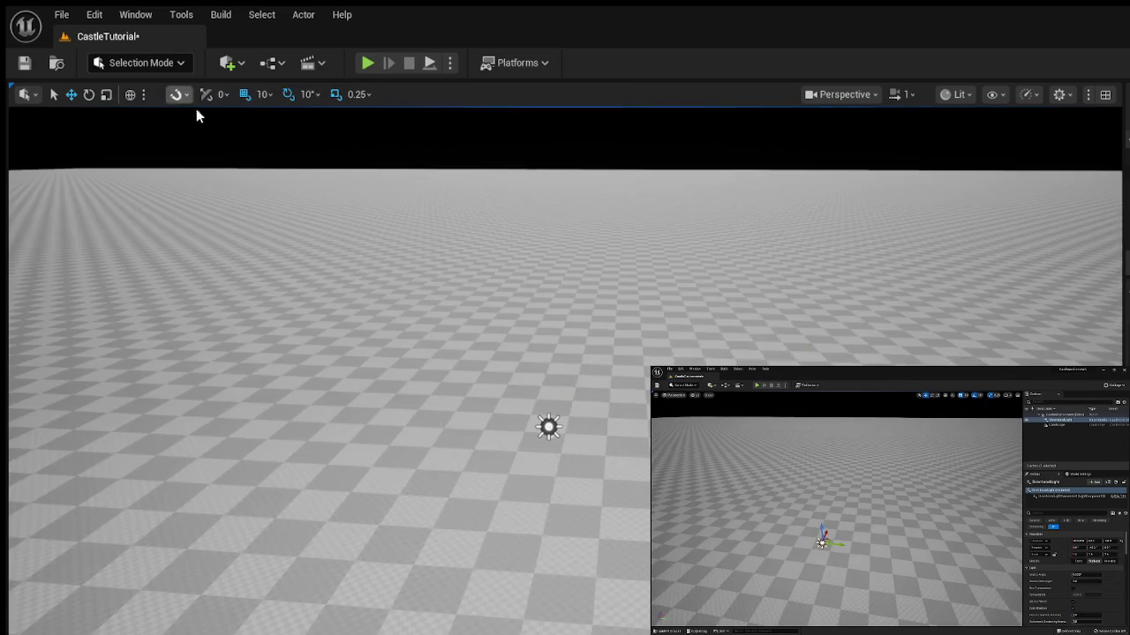
left_click(548, 427)
mouse_move(534, 392)
left_mouse_down()
mouse_move(655, 306)
mouse_move(671, 240)
mouse_move(680, 256)
mouse_move(734, 270)
mouse_move(738, 291)
mouse_move(726, 287)
left_mouse_up()
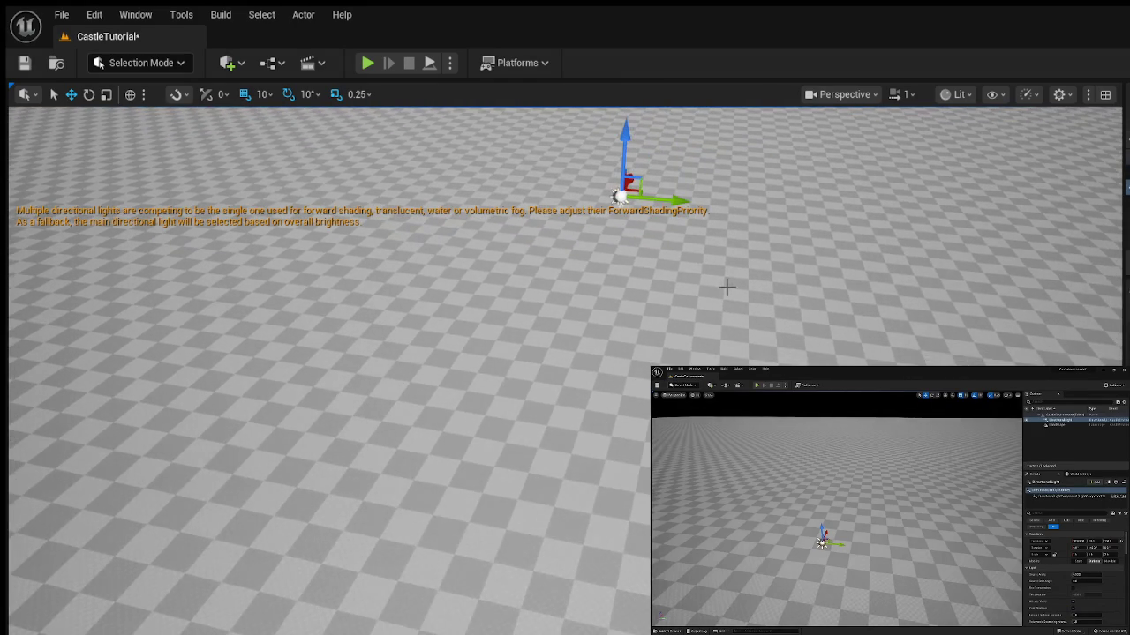
key("Delete")
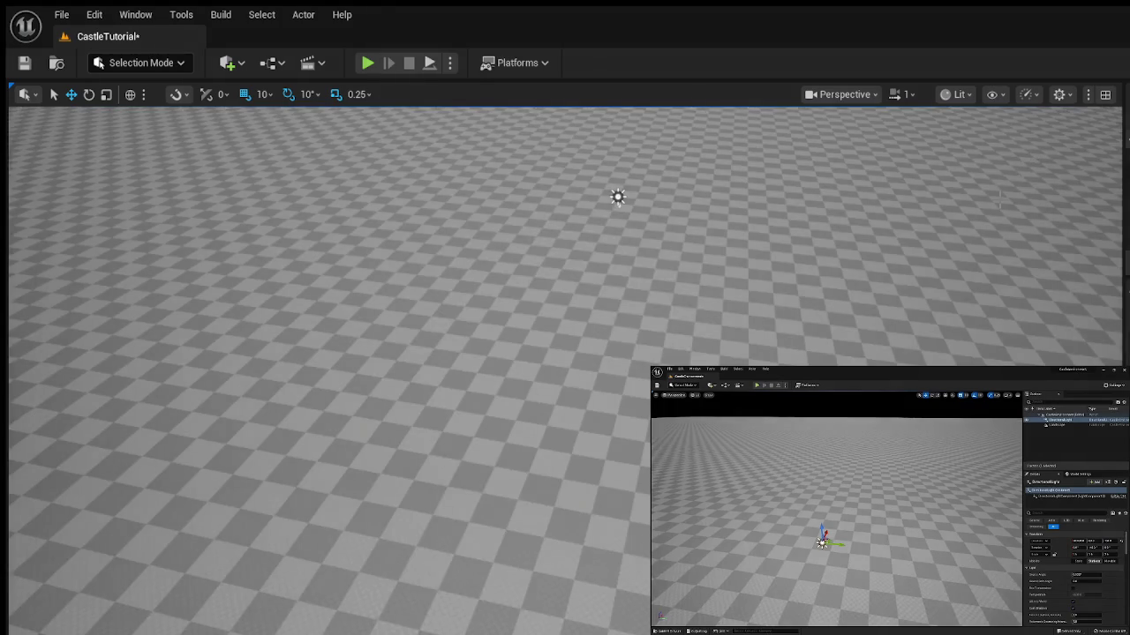
Select the floor plane and look around the level toward the horizon.
left_click(516, 257)
mouse_move(794, 294)
left_mouse_down()
mouse_move(794, 205)
mouse_move(794, 292)
left_mouse_up()
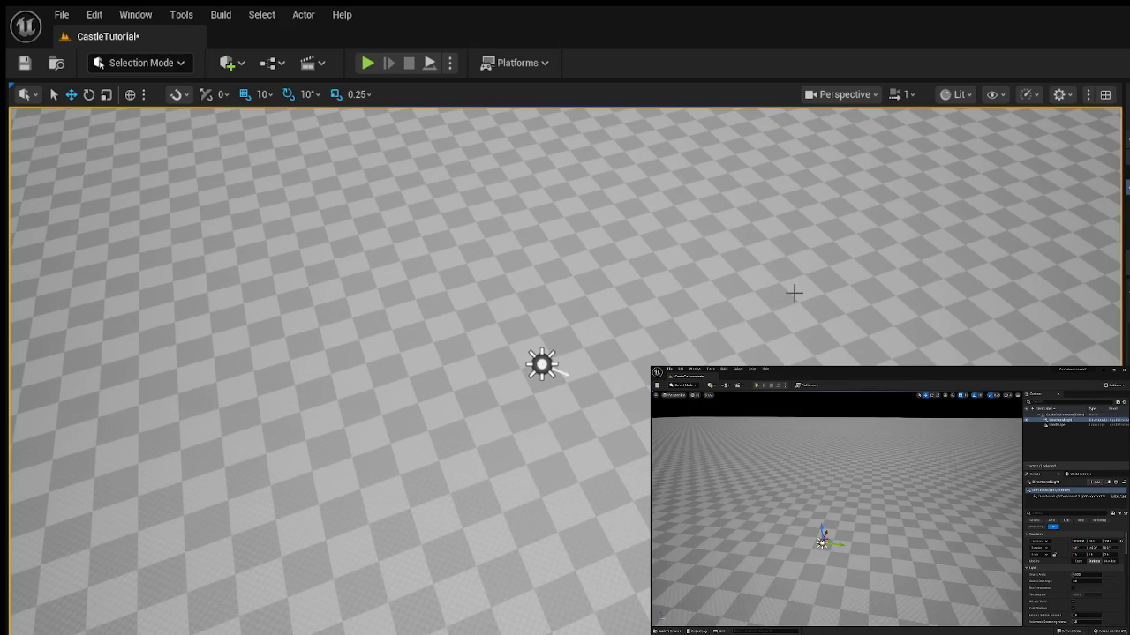
mouse_move(565, 353)
left_mouse_down()
mouse_move(618, 353)
mouse_move(577, 365)
left_mouse_up()
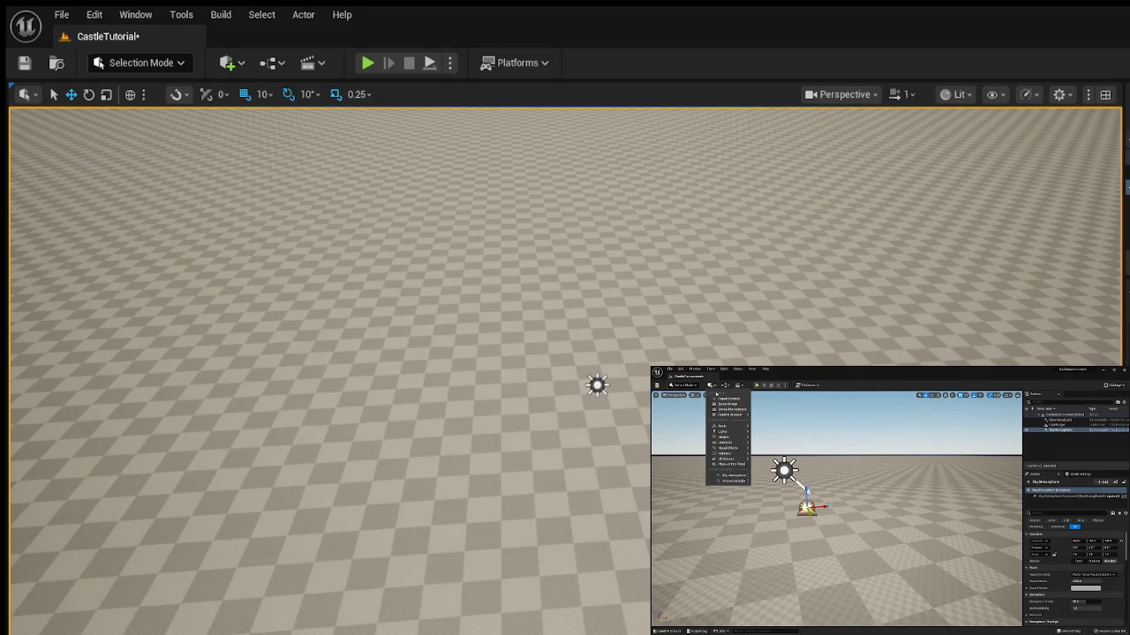
Drag a Sky Atmosphere into the viewport and look up at the new sky.
left_click_drag(641, 408, 650, 340)
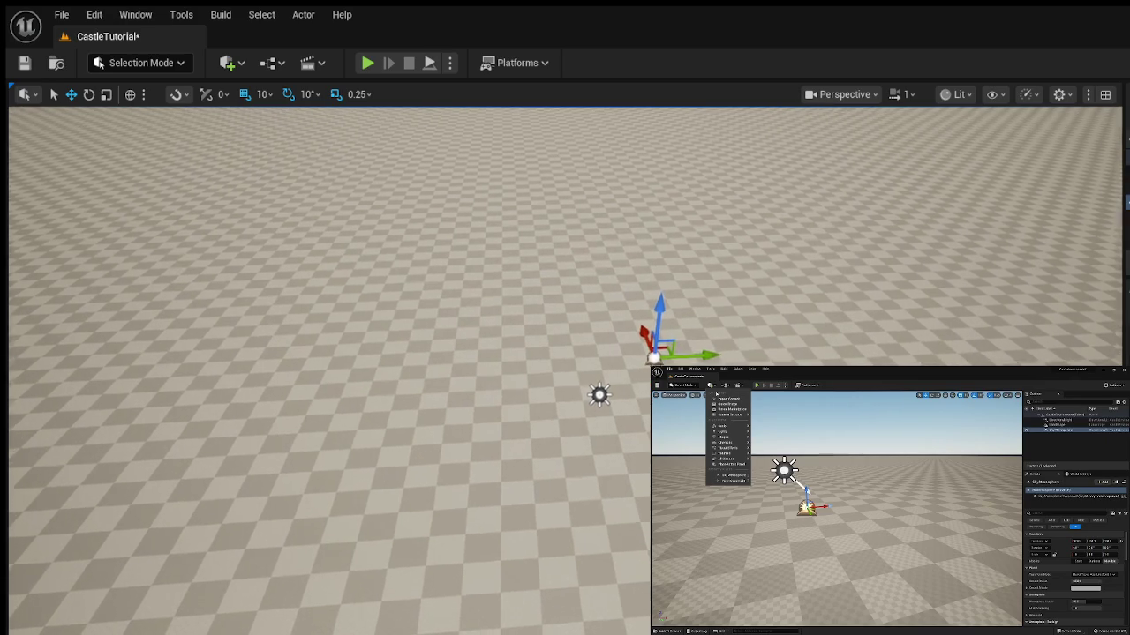
mouse_move(636, 512)
left_mouse_down()
mouse_move(635, 472)
mouse_move(636, 516)
left_mouse_up()
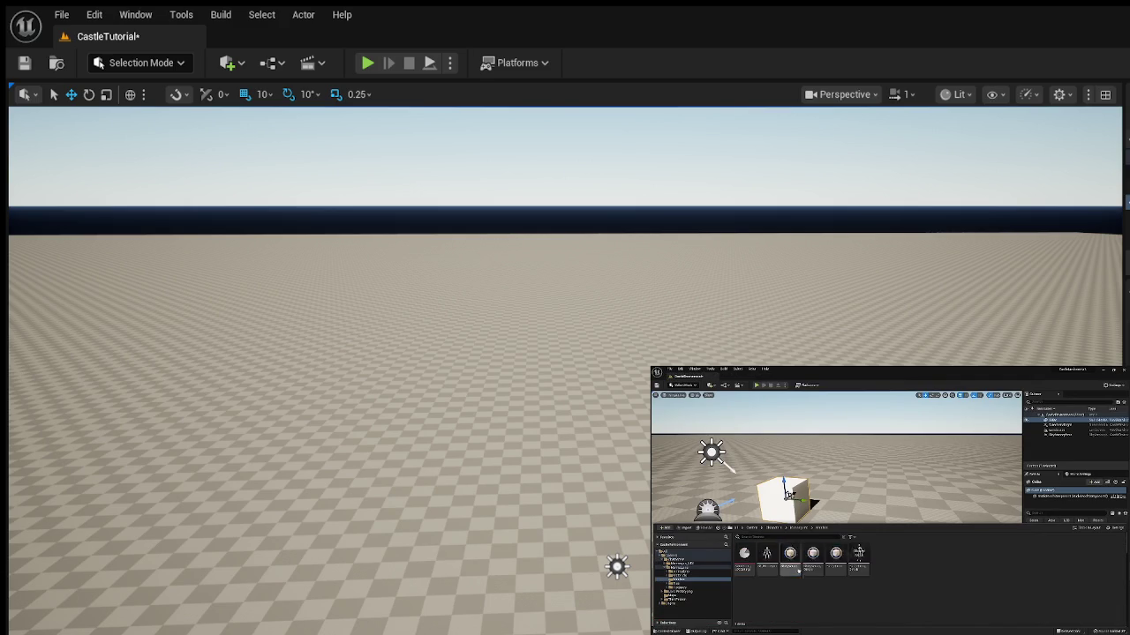
Place the first mesh from Characters > Mannequins > Meshes into the level near the light.
mouse_move(860, 466)
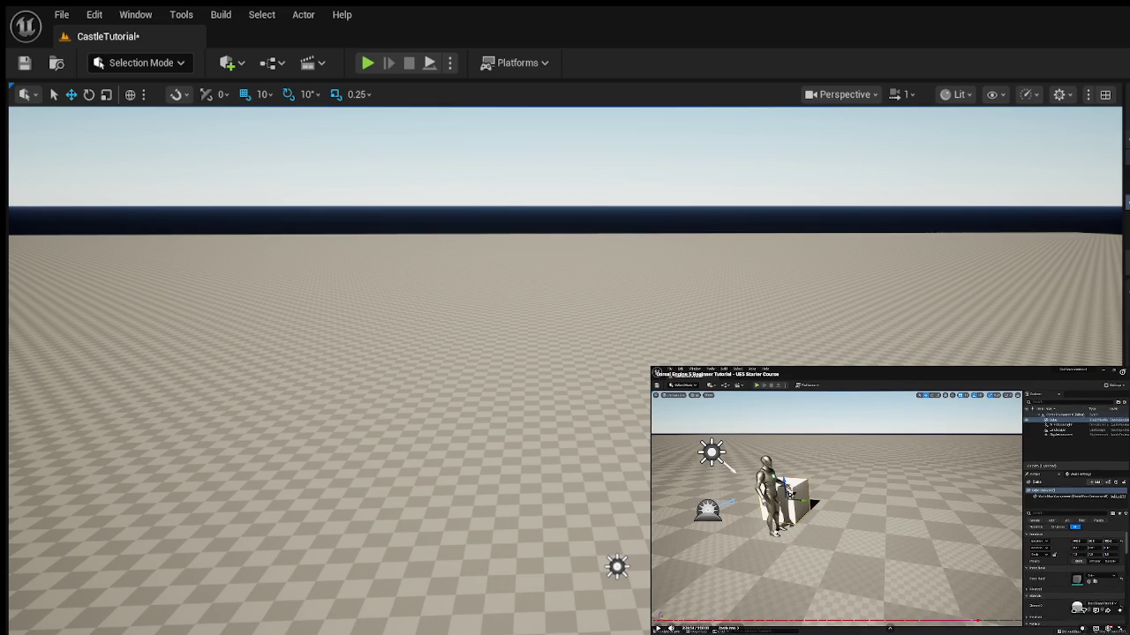
key("ctrl+space")
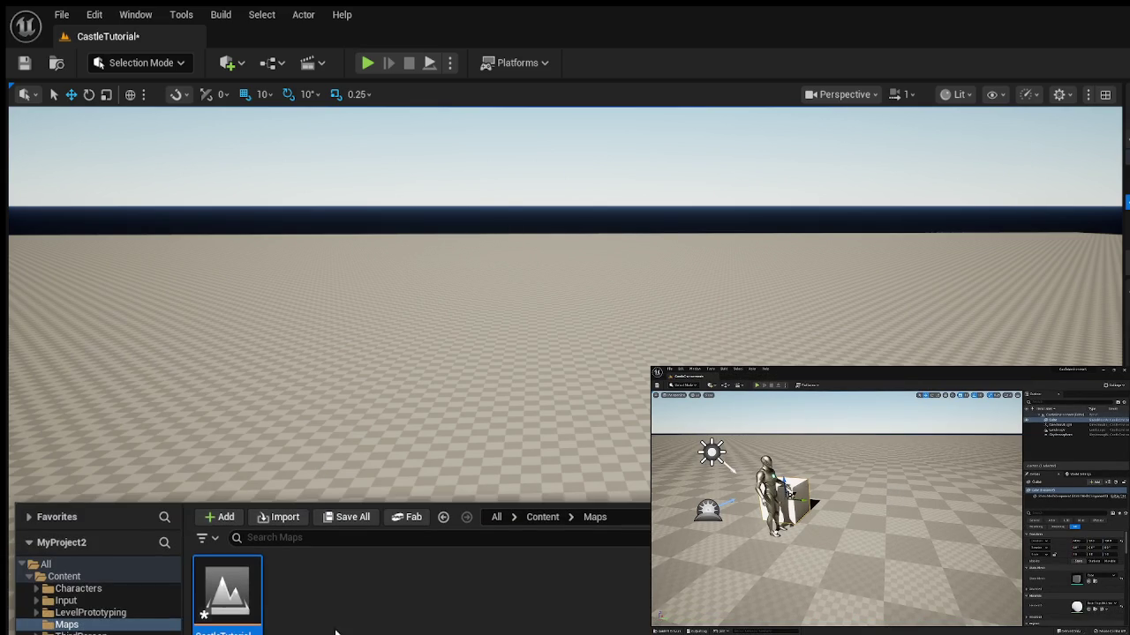
left_click(78, 589)
double_click(224, 587)
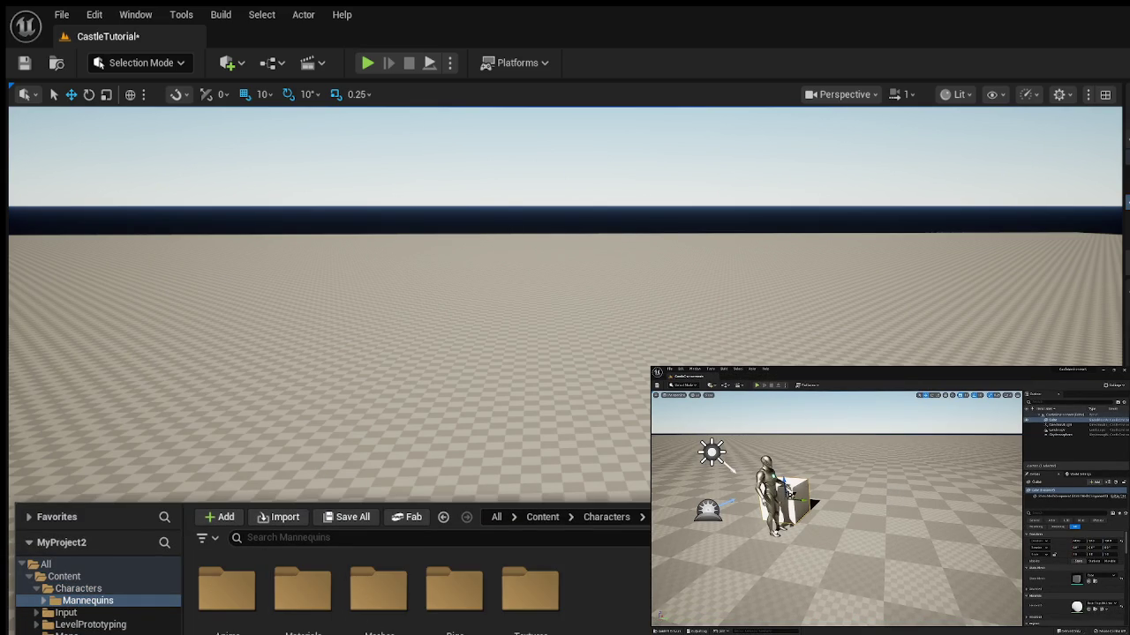
double_click(378, 590)
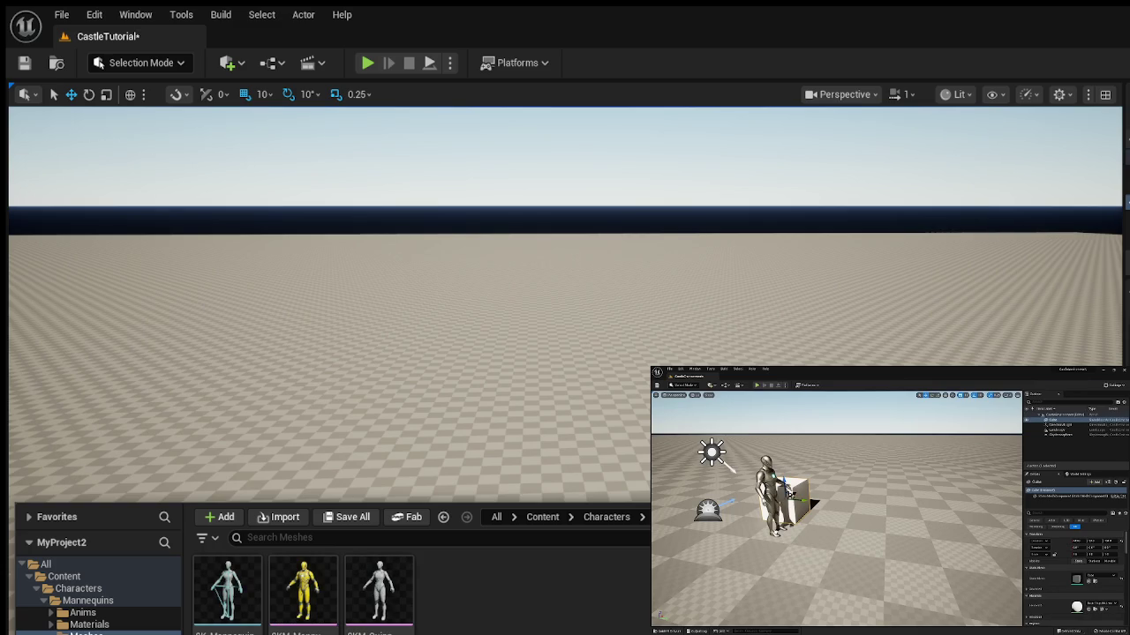
mouse_move(226, 587)
left_mouse_down()
mouse_move(417, 511)
mouse_move(424, 459)
left_mouse_up()
left_click_drag(618, 450, 620, 481)
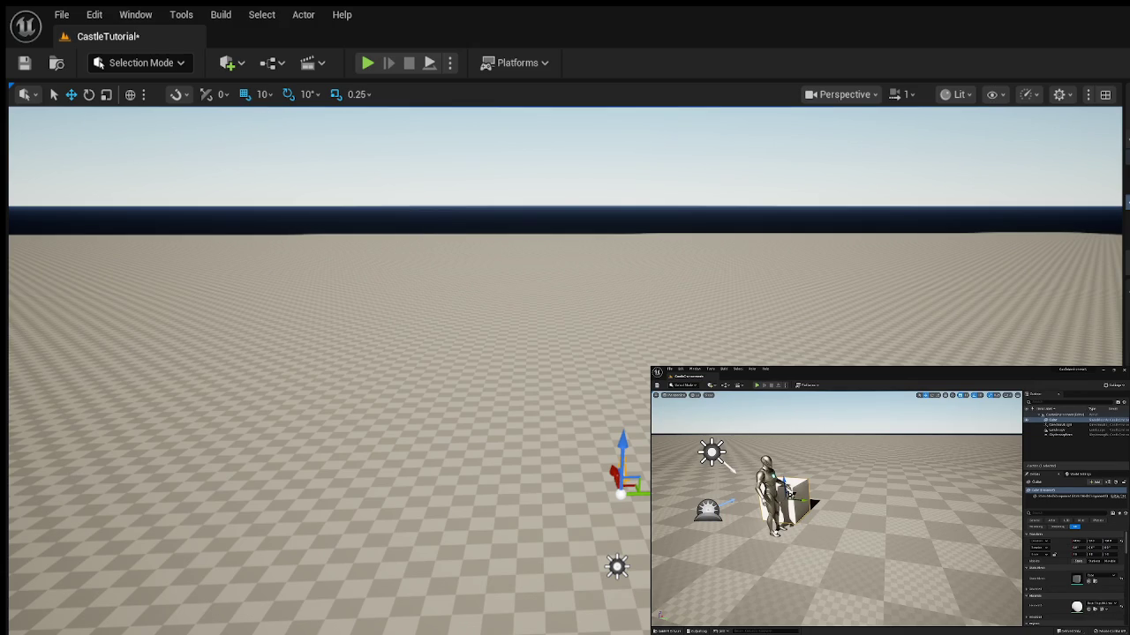
key("Escape")
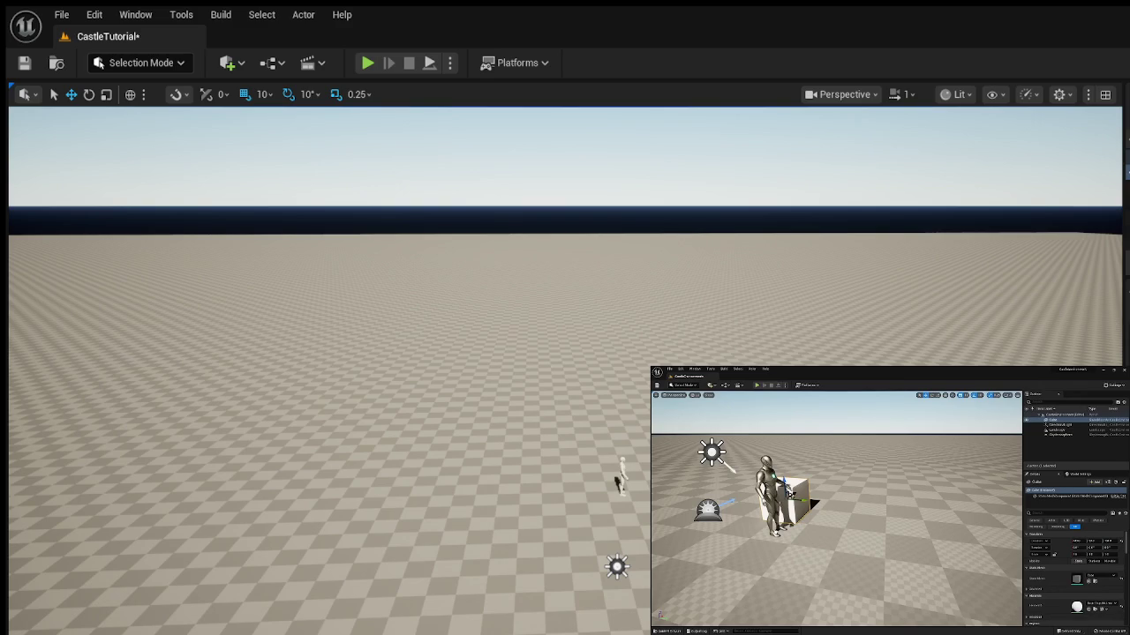
Fly closer, then select the mannequin and move it in front of the white cube.
scroll(565, 370, "up", 5)
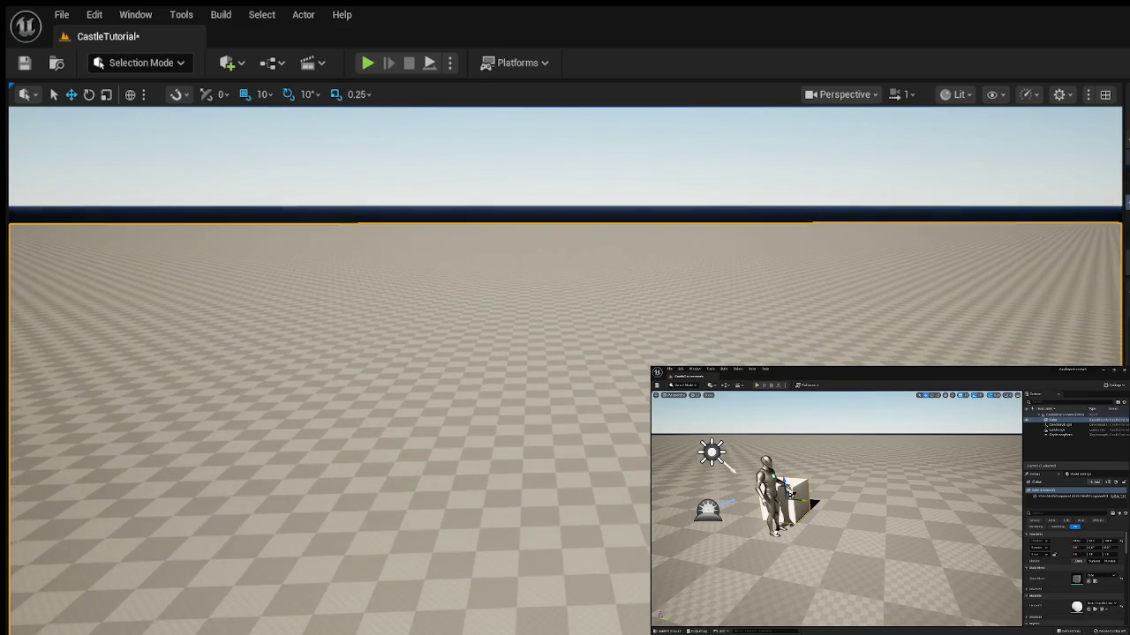
left_click_drag(522, 425, 523, 425)
left_click(834, 304)
mouse_move(834, 305)
left_mouse_down()
mouse_move(747, 290)
mouse_move(597, 327)
mouse_move(549, 324)
left_mouse_up()
scroll(494, 342, "down", 4)
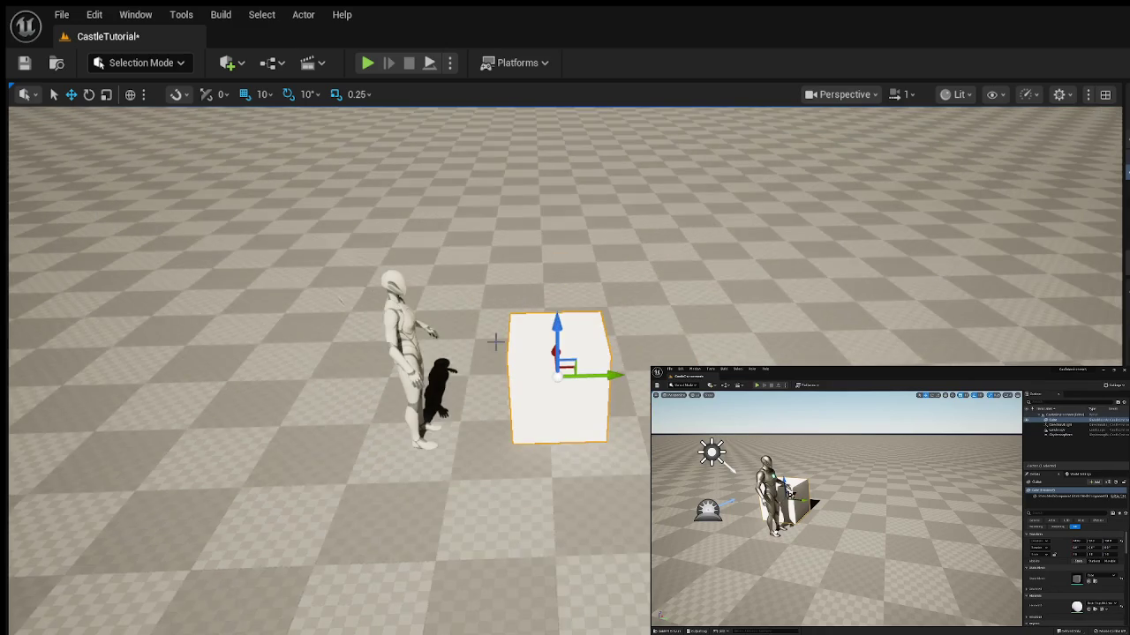
left_click(406, 342)
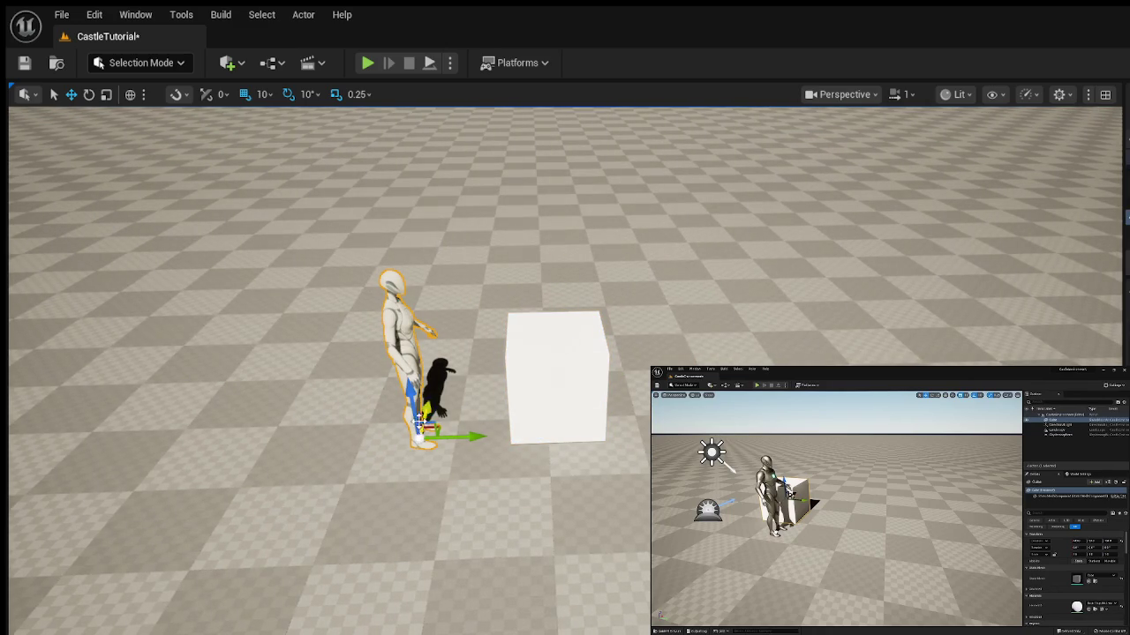
mouse_move(420, 422)
left_mouse_down()
mouse_move(530, 463)
mouse_move(556, 463)
mouse_move(562, 451)
mouse_move(559, 496)
left_mouse_up()
left_click_drag(441, 529, 292, 530)
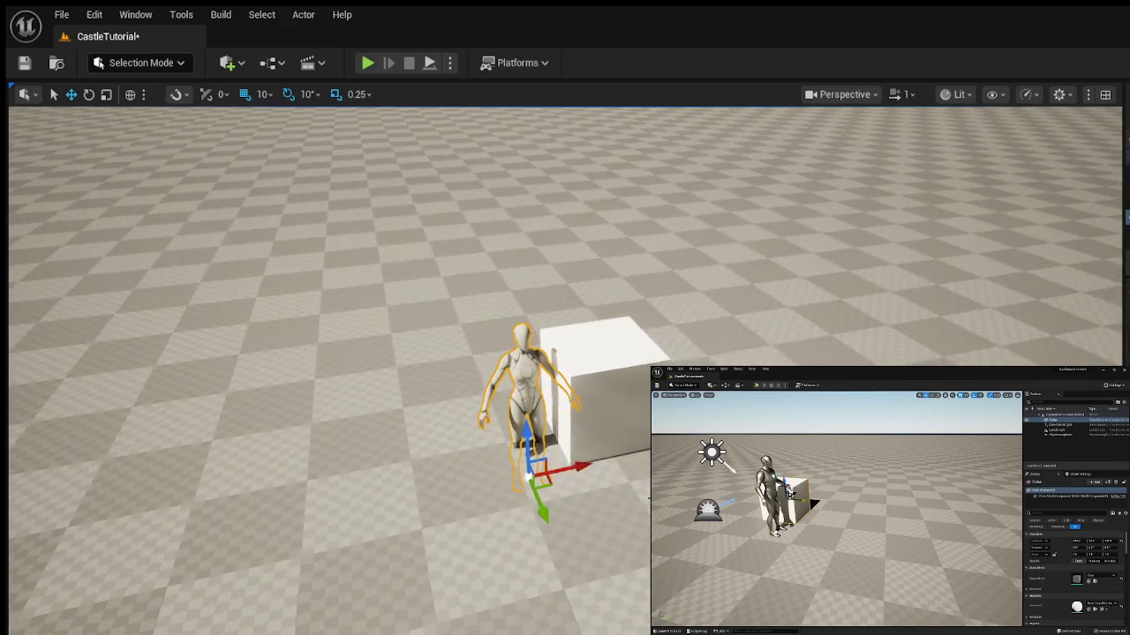
Drag the mannequin left along its X axis, away from the cube.
left_click_drag(556, 430, 490, 441)
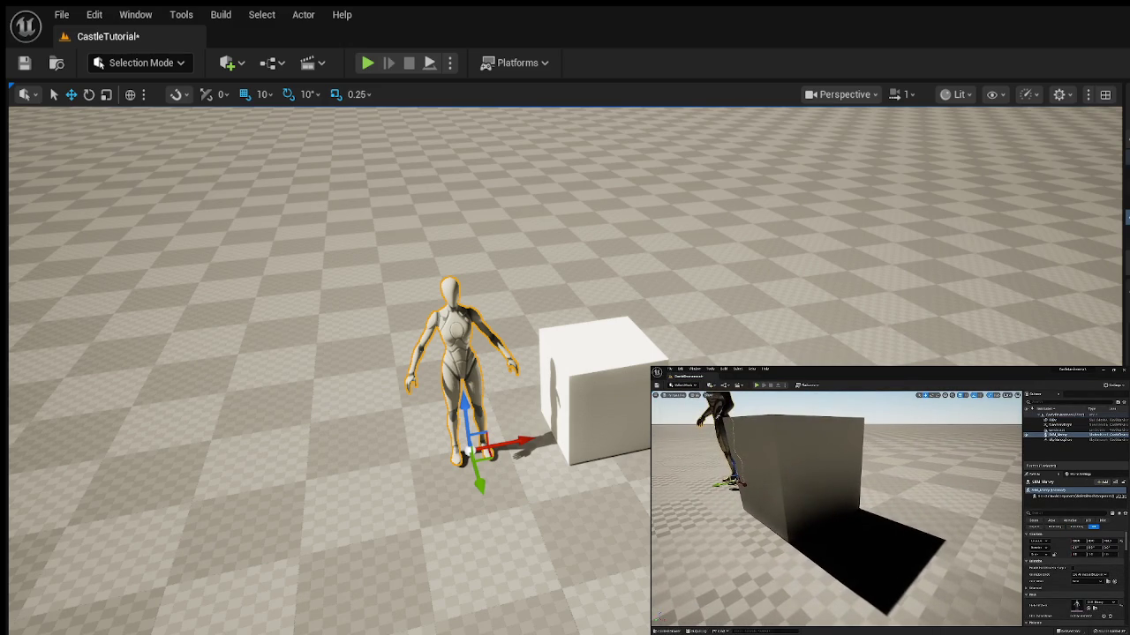
mouse_move(799, 581)
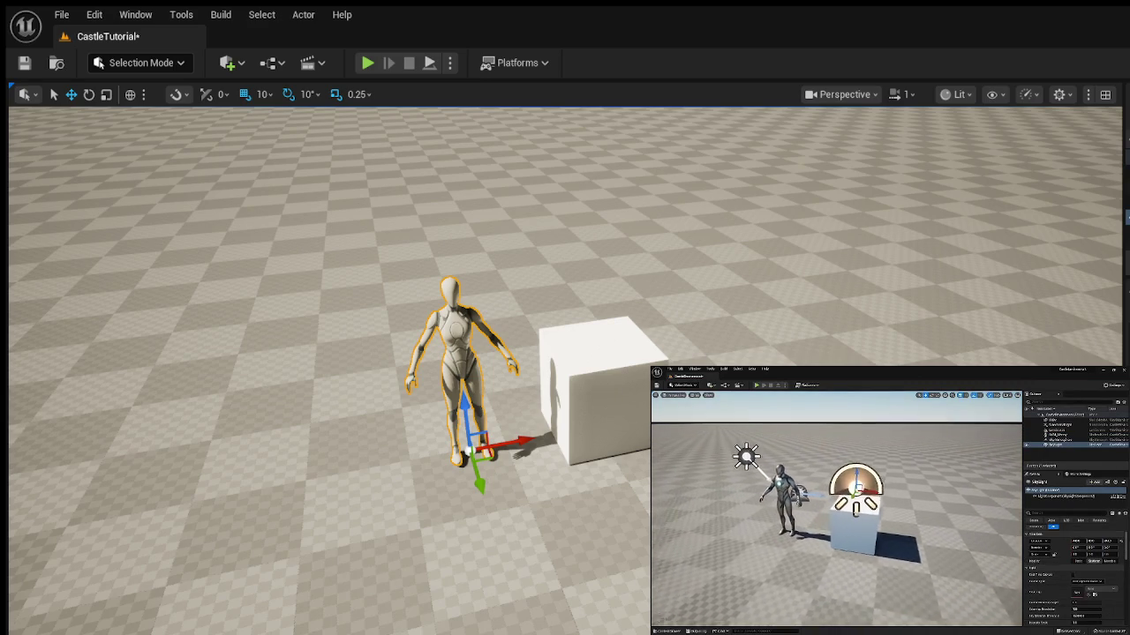
mouse_move(734, 509)
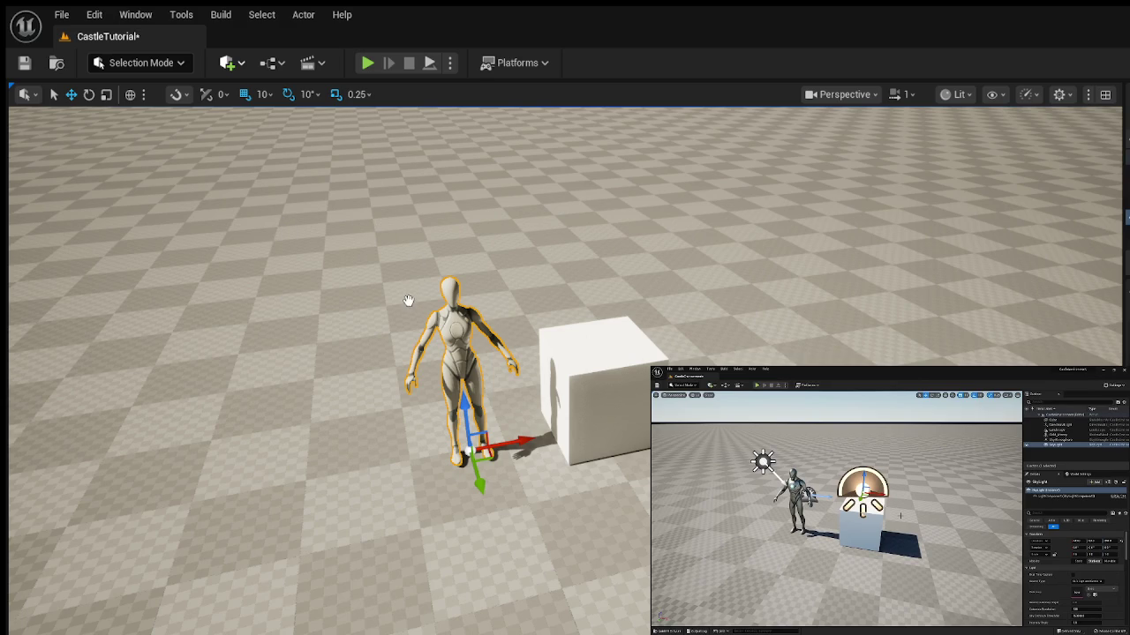
Place a Sky Light on the floor beside the mannequin.
mouse_move(416, 486)
left_mouse_down()
mouse_move(335, 446)
mouse_move(311, 340)
left_mouse_up()
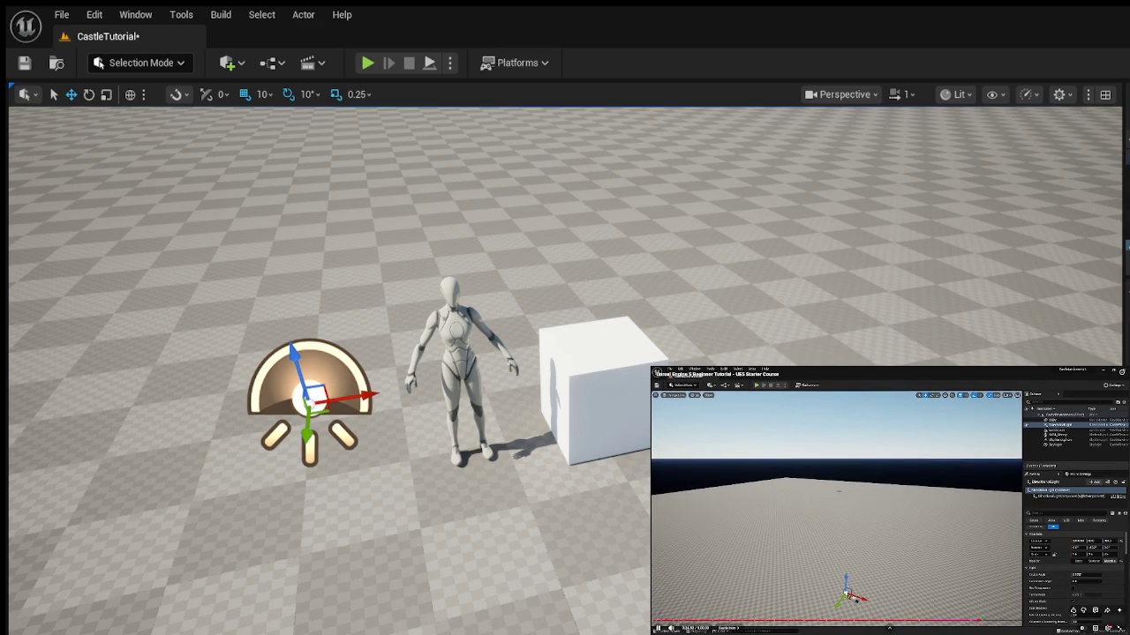
Pause the tutorial, then raise the cloud-shaped actor and move it beside the mannequin.
key("space")
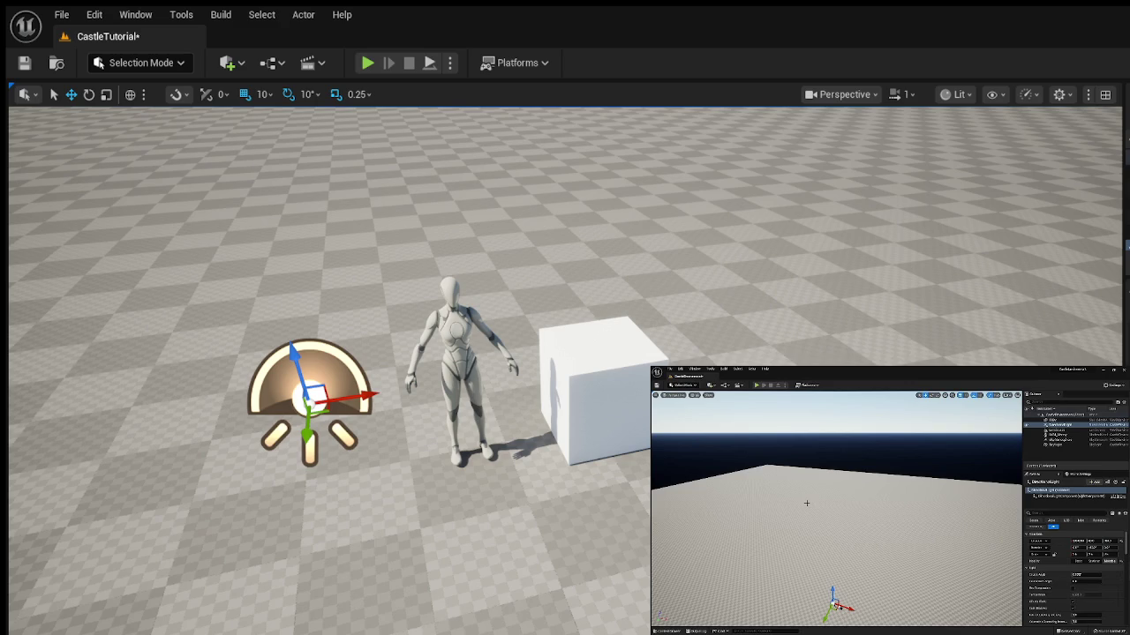
mouse_move(845, 531)
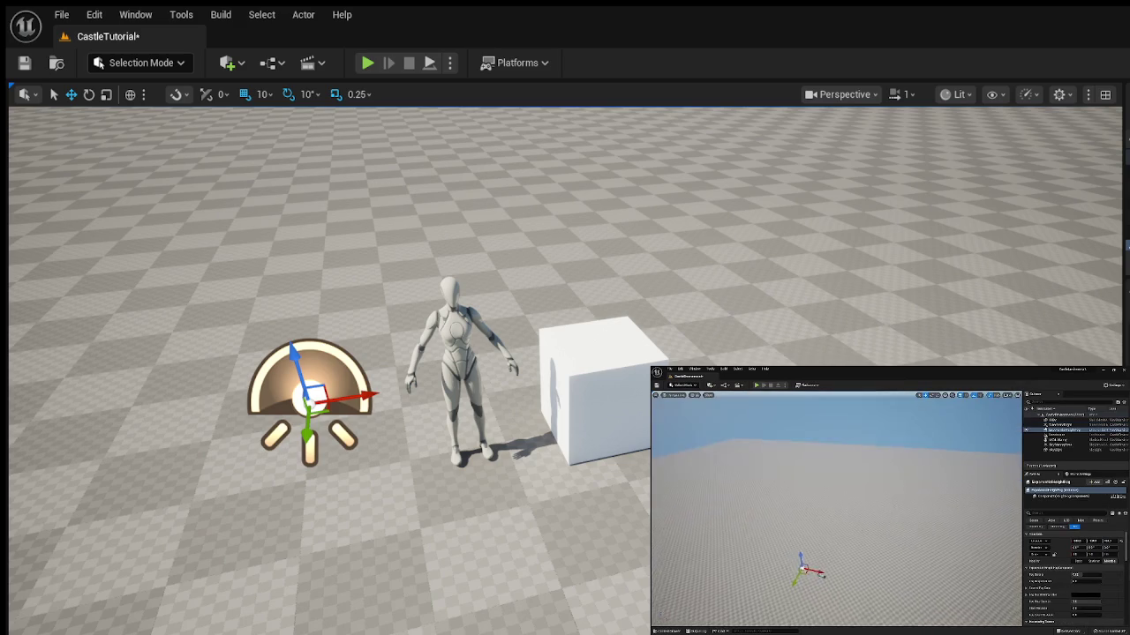
mouse_move(838, 569)
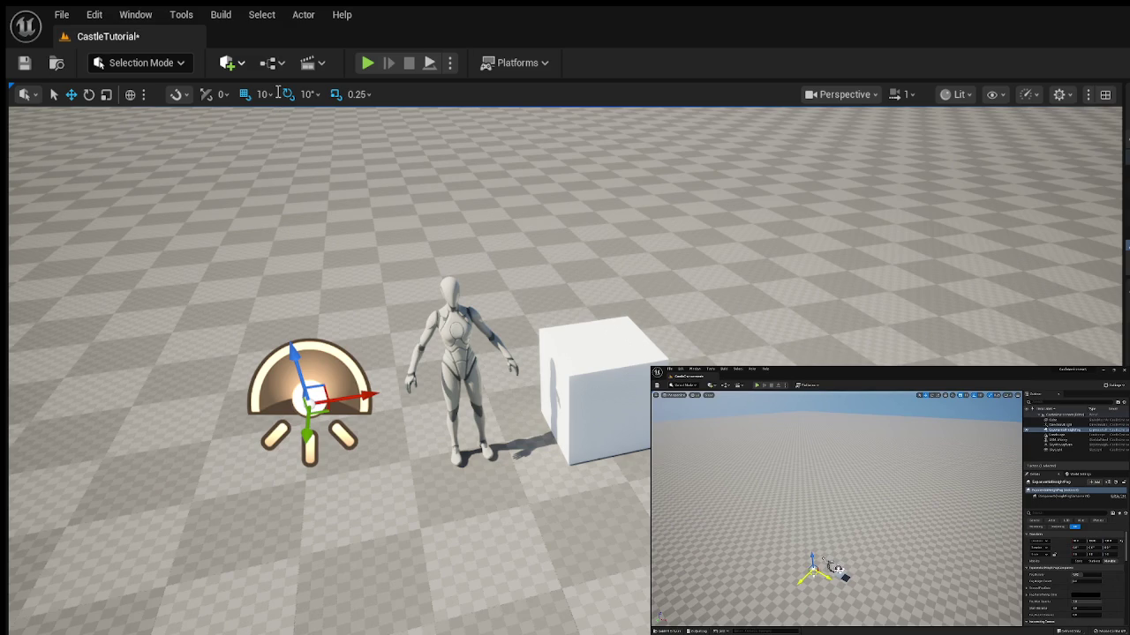
left_click(740, 293)
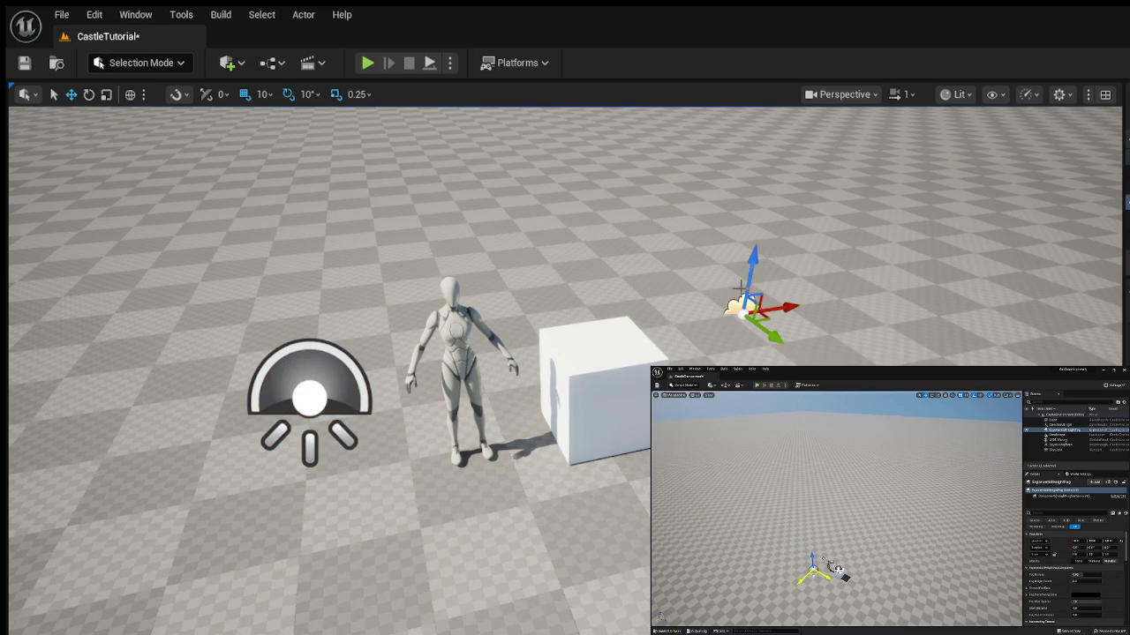
left_click_drag(755, 265, 759, 242)
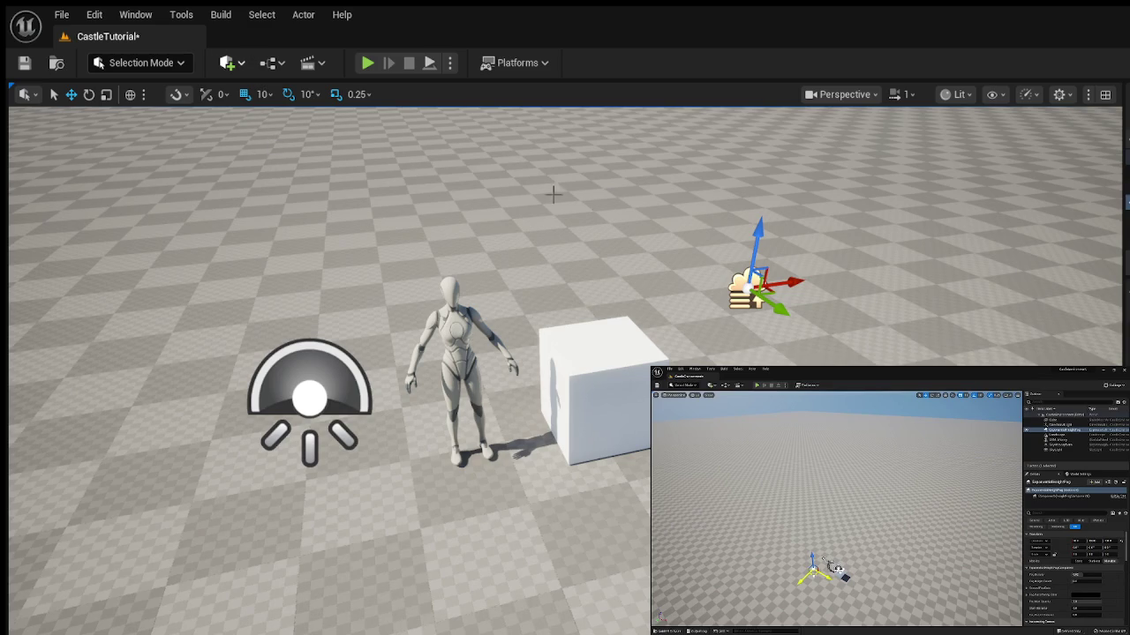
left_click_drag(752, 284, 401, 331)
Move the directional light and the small left light next to the cloud actor.
left_click(309, 393)
mouse_move(309, 399)
left_mouse_down()
mouse_move(315, 256)
mouse_move(321, 221)
mouse_move(333, 284)
mouse_move(325, 225)
mouse_move(336, 210)
left_mouse_up()
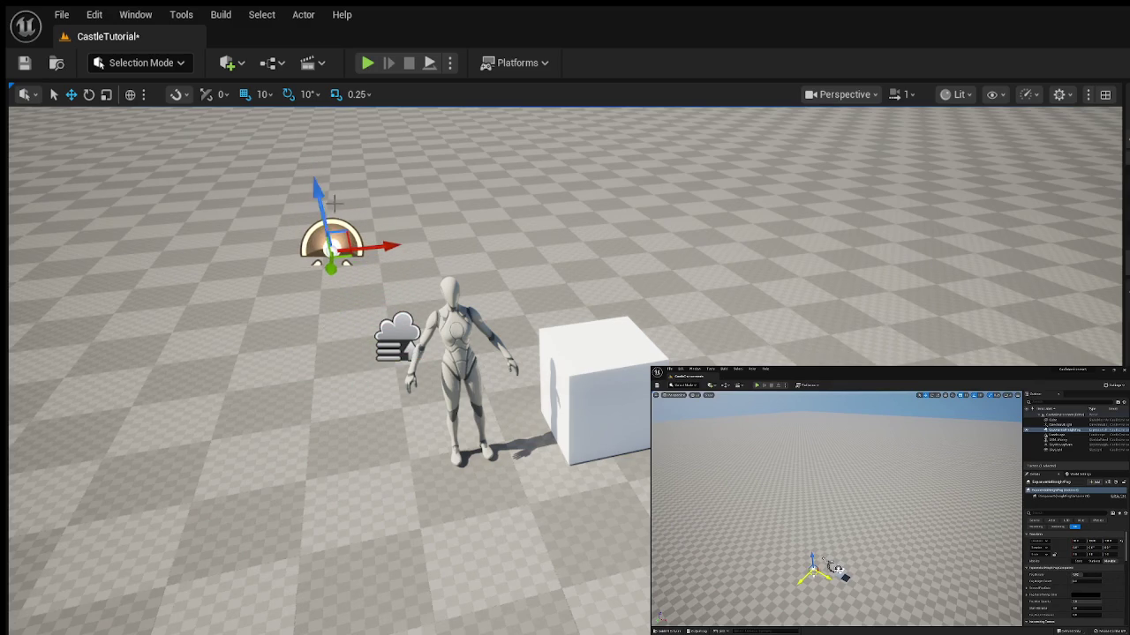
left_click_drag(330, 268, 324, 410)
scroll(324, 410, "down", 5)
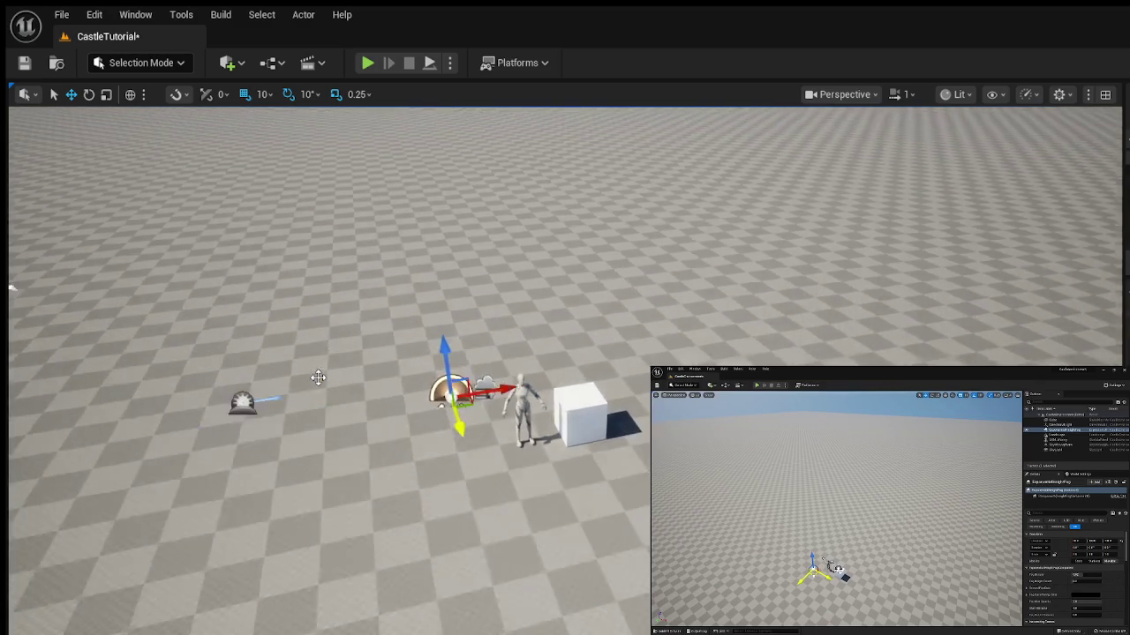
left_click(212, 399)
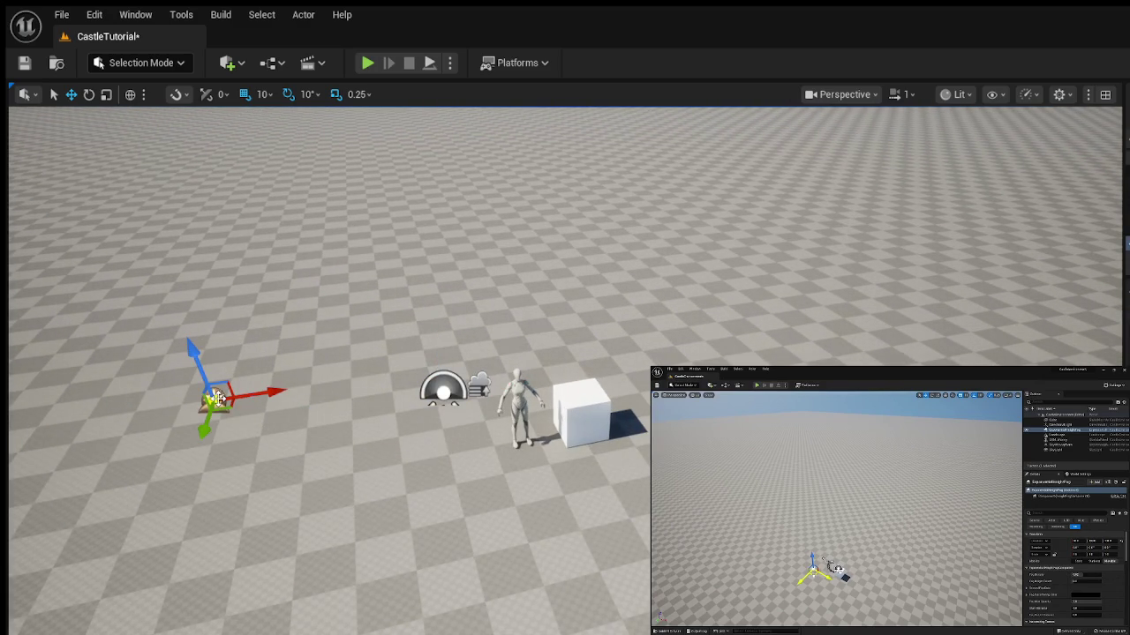
mouse_move(215, 395)
left_mouse_down()
mouse_move(468, 388)
mouse_move(459, 405)
left_mouse_up()
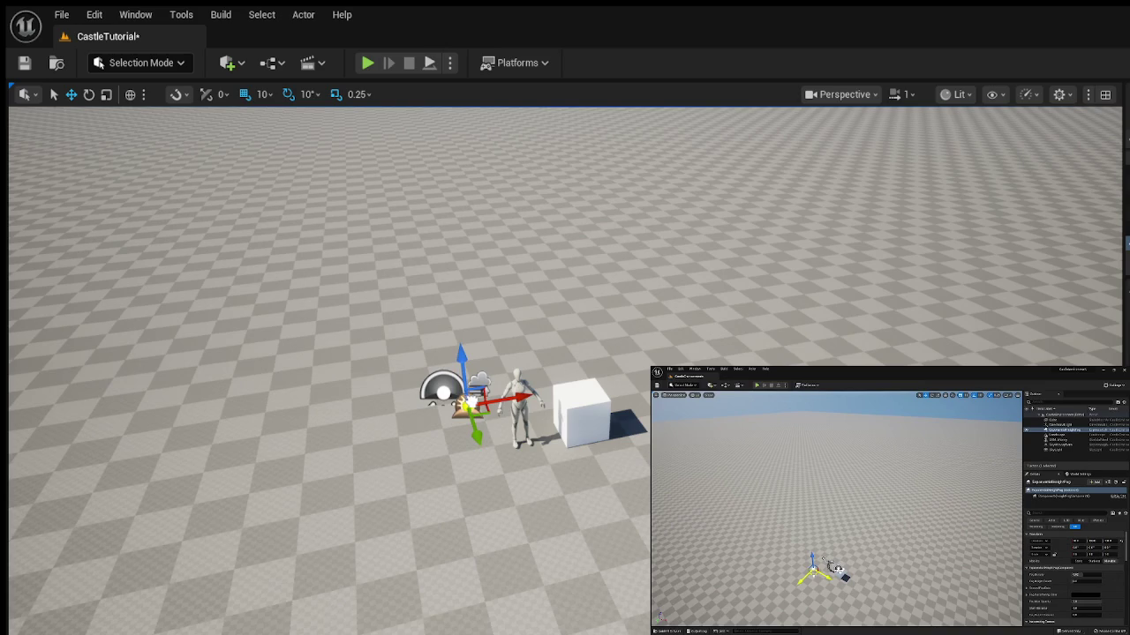
scroll(360, 441, "down", 4)
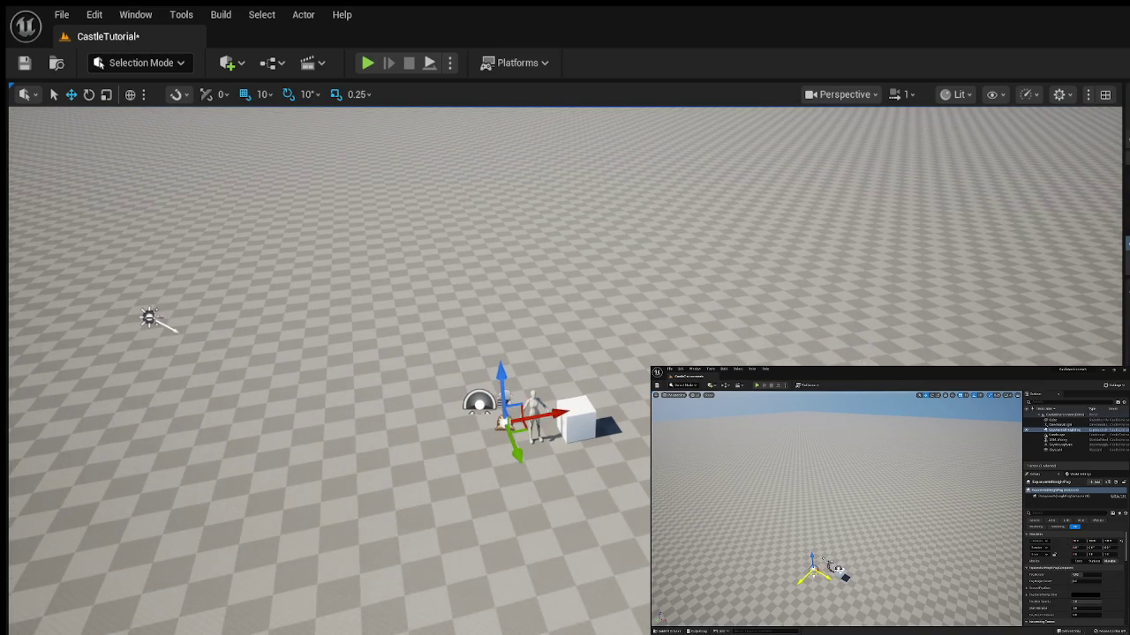
left_click(150, 318)
Move the sun light from the far left to beside the mannequin, near the sky atmosphere.
mouse_move(151, 319)
left_mouse_down()
mouse_move(267, 353)
mouse_move(605, 382)
mouse_move(426, 396)
mouse_move(466, 403)
mouse_move(416, 410)
left_mouse_up()
scroll(417, 410, "up", 4)
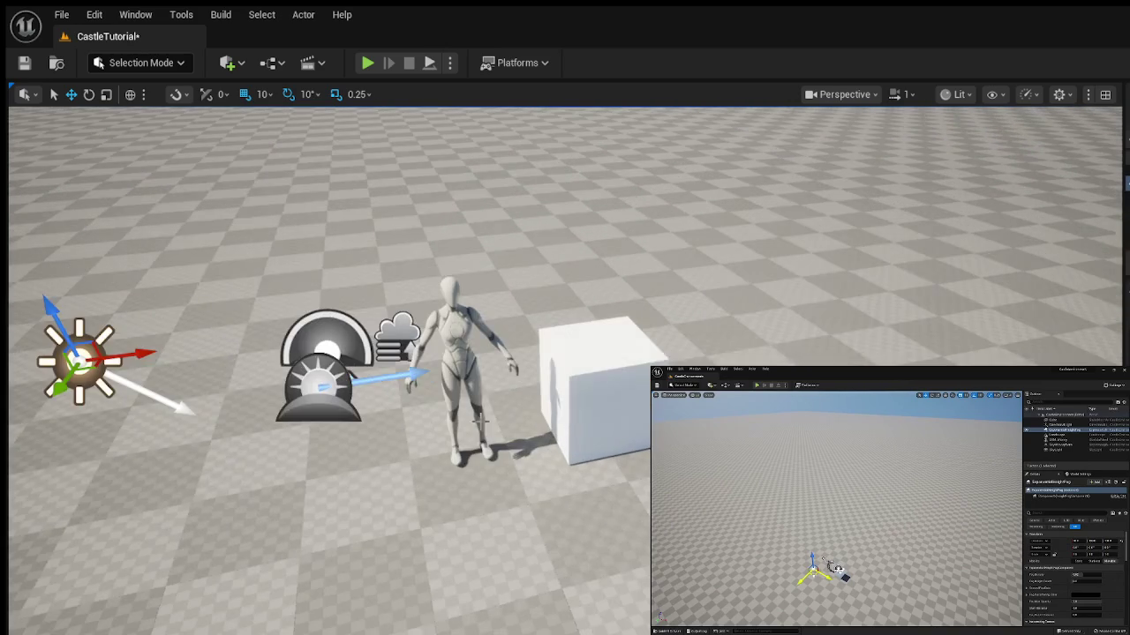
mouse_move(76, 360)
left_mouse_down()
mouse_move(243, 361)
mouse_move(203, 333)
left_mouse_up()
mouse_move(530, 265)
left_mouse_down()
mouse_move(424, 250)
mouse_move(302, 409)
mouse_move(548, 437)
left_mouse_up()
left_click_drag(544, 386, 428, 477)
left_click(569, 371)
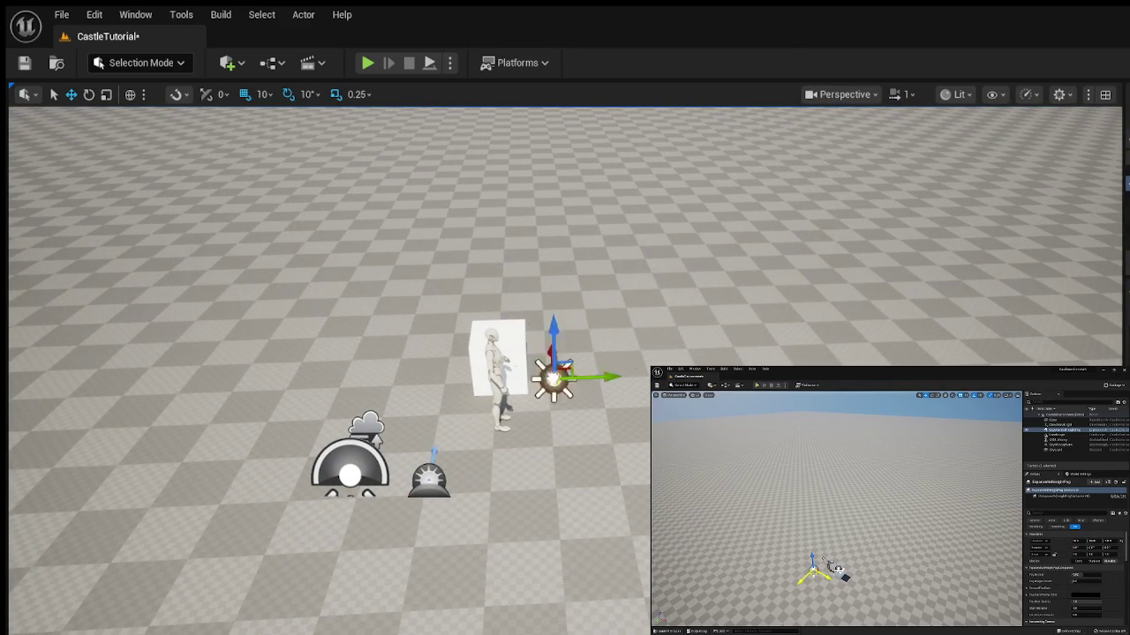
mouse_move(470, 465)
left_mouse_down()
mouse_move(576, 467)
mouse_move(575, 388)
mouse_move(582, 473)
left_mouse_up()
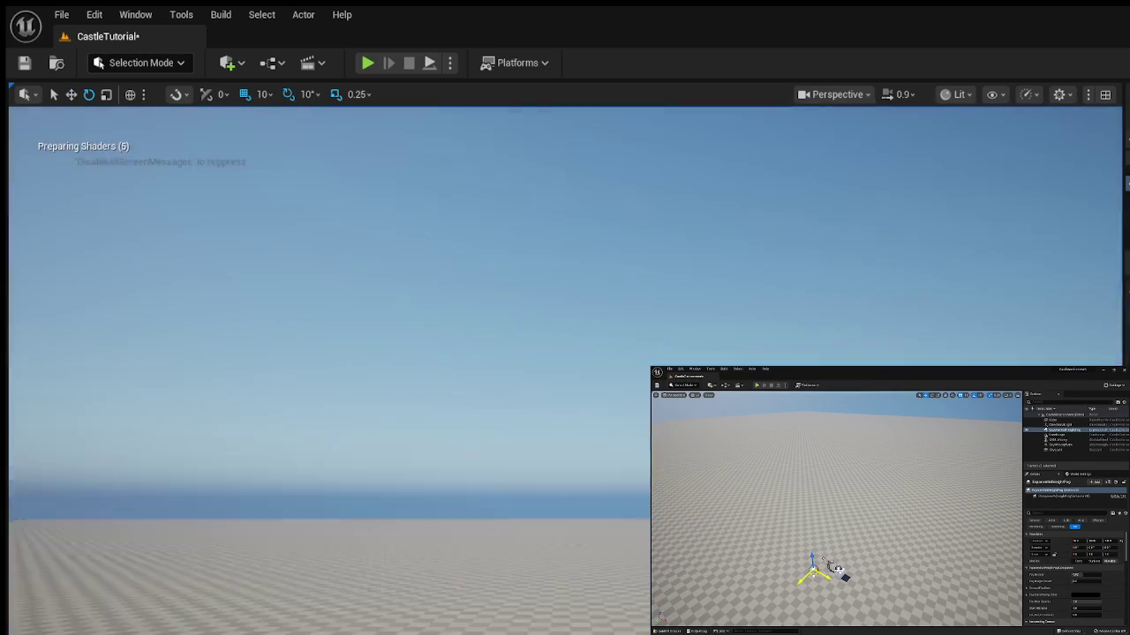
left_click_drag(581, 473, 533, 415)
mouse_move(520, 460)
left_mouse_down()
mouse_move(524, 538)
mouse_move(525, 459)
mouse_move(477, 437)
mouse_move(504, 442)
mouse_move(457, 435)
left_mouse_up()
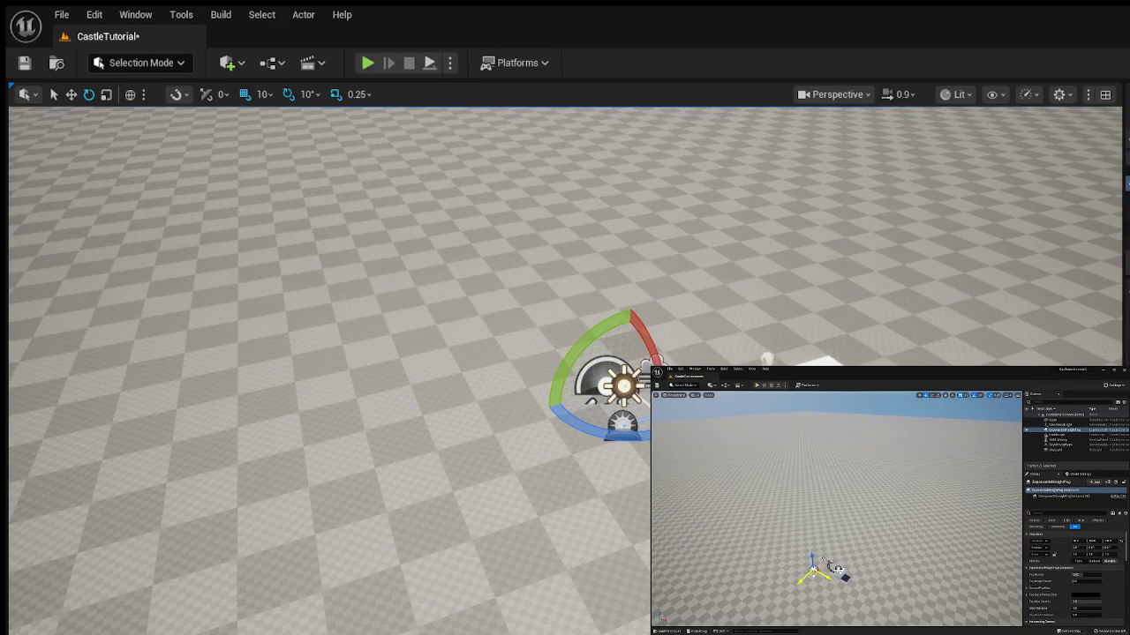
Play the tutorial video, pause it, and drop a box volume on the floor.
left_click(853, 524)
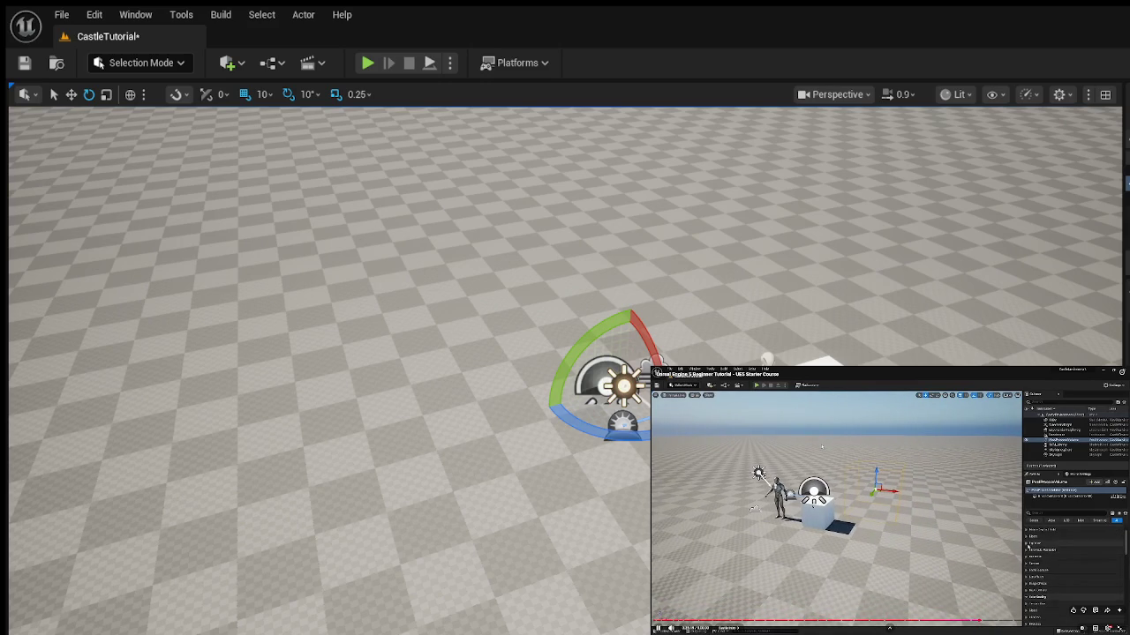
key("space")
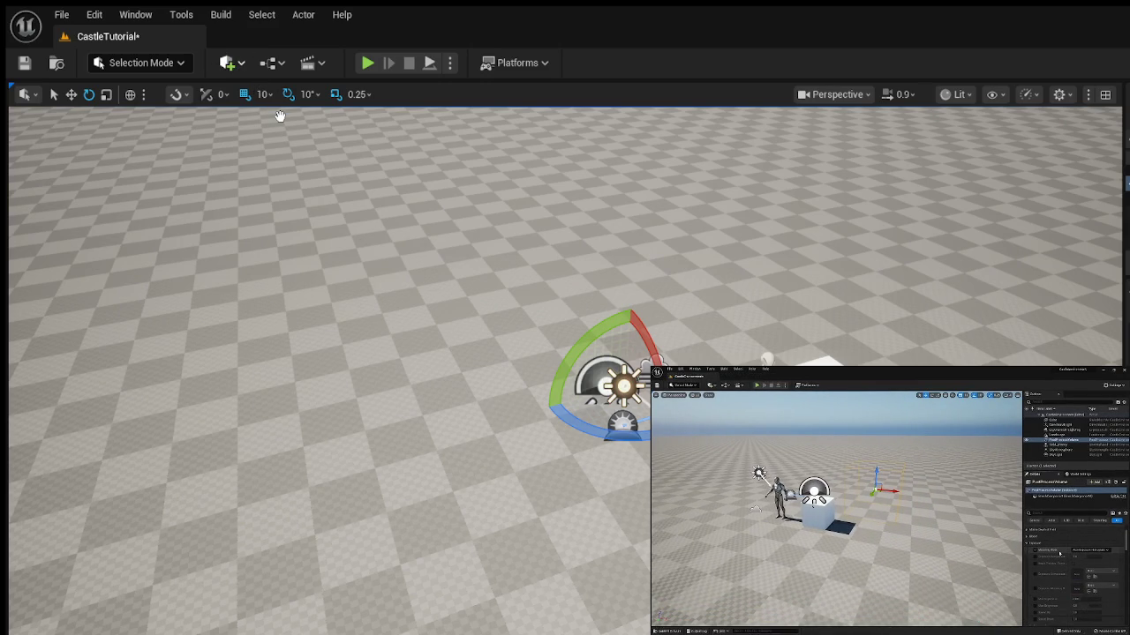
left_click_drag(376, 379, 376, 379)
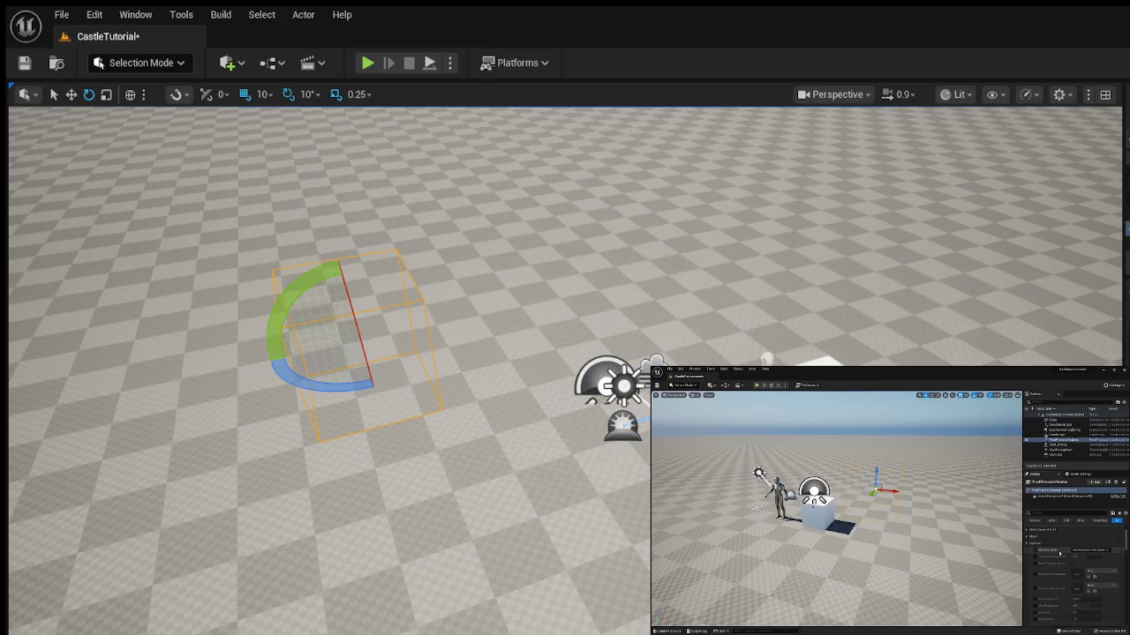
Resume the tutorial video.
key("space")
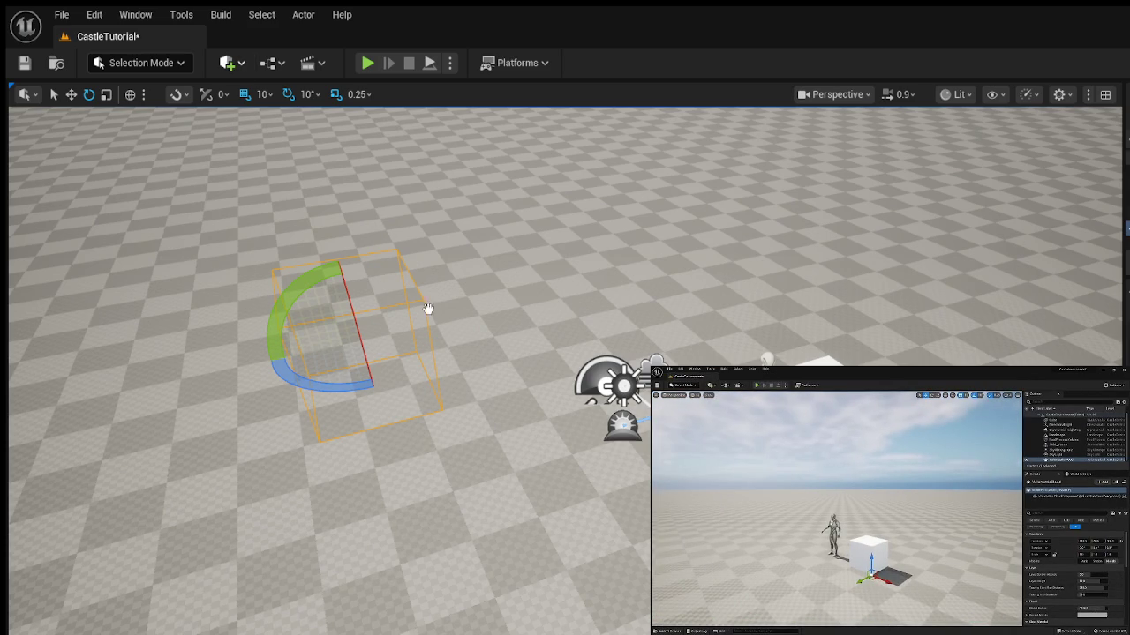
Deselect the volume, tilt the view up to the sky and clouds, and resume the tutorial video.
left_click(710, 291)
mouse_move(559, 520)
left_mouse_down()
mouse_move(553, 353)
mouse_move(521, 349)
mouse_move(499, 370)
mouse_move(495, 467)
mouse_move(494, 318)
mouse_move(494, 397)
mouse_move(636, 398)
left_mouse_up()
left_click(841, 533)
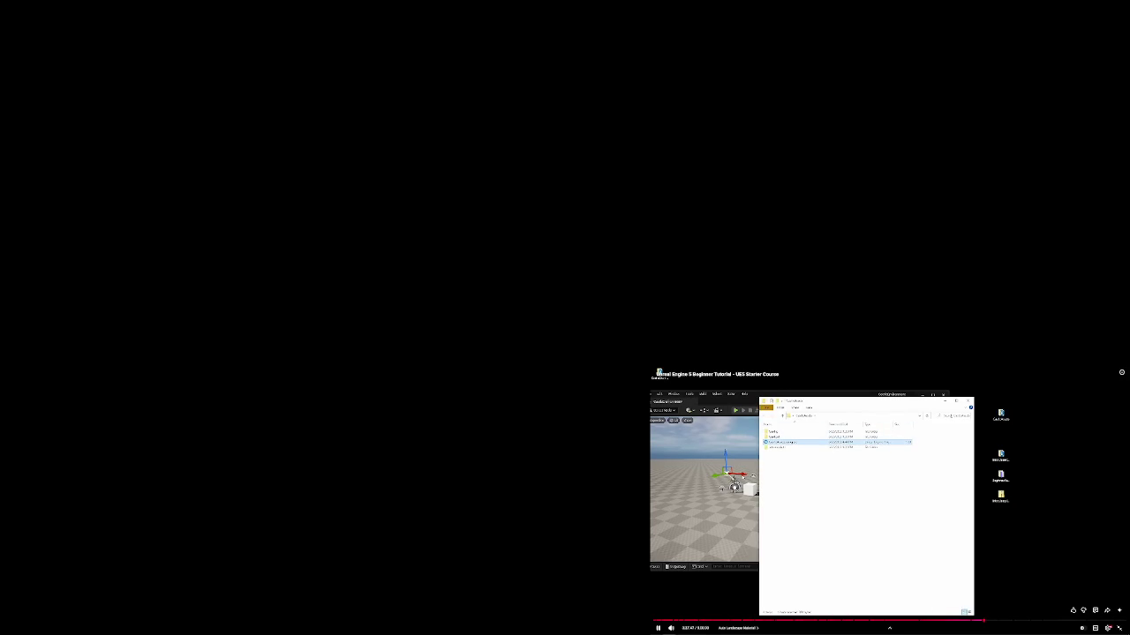
Pause and resume the tutorial until it shows the castle scene with two editor windows.
key("space")
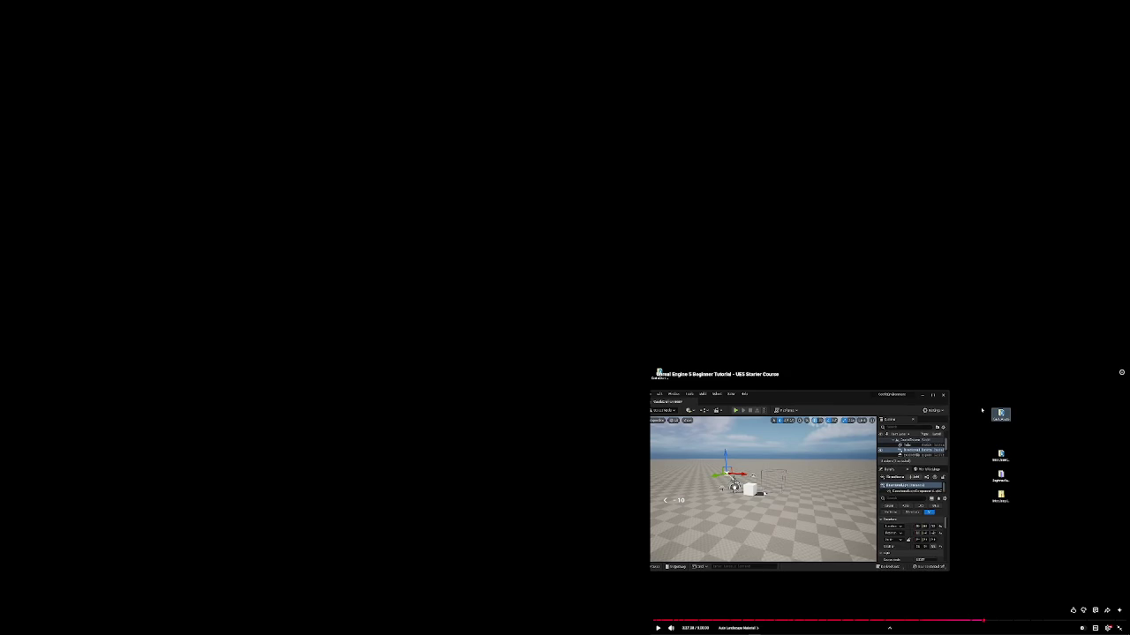
key("space")
key("space")
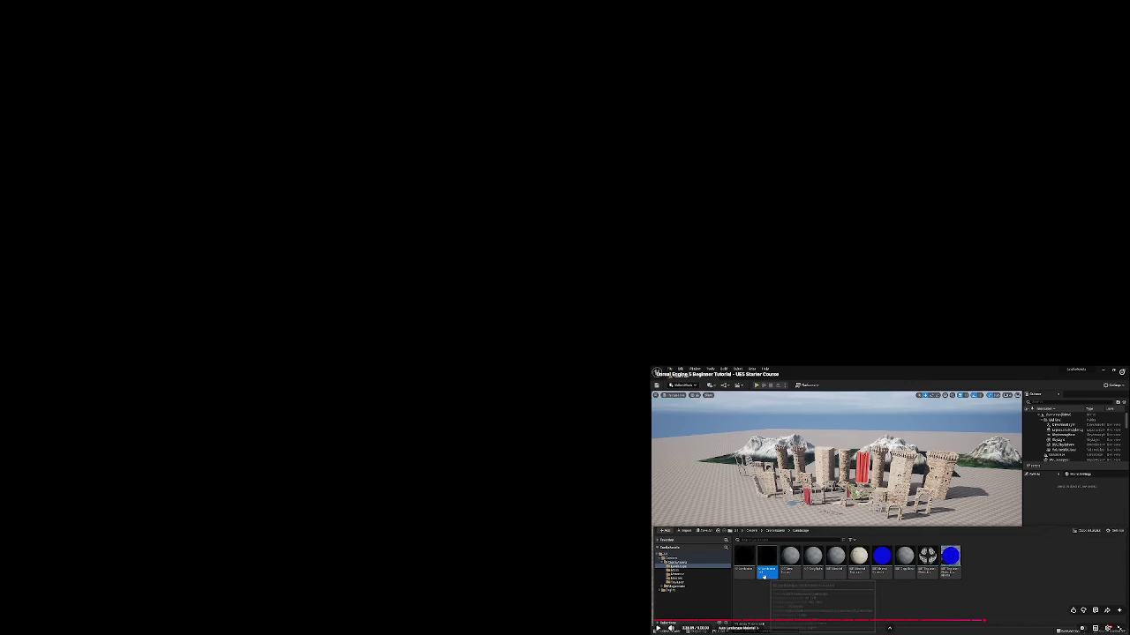
key("space")
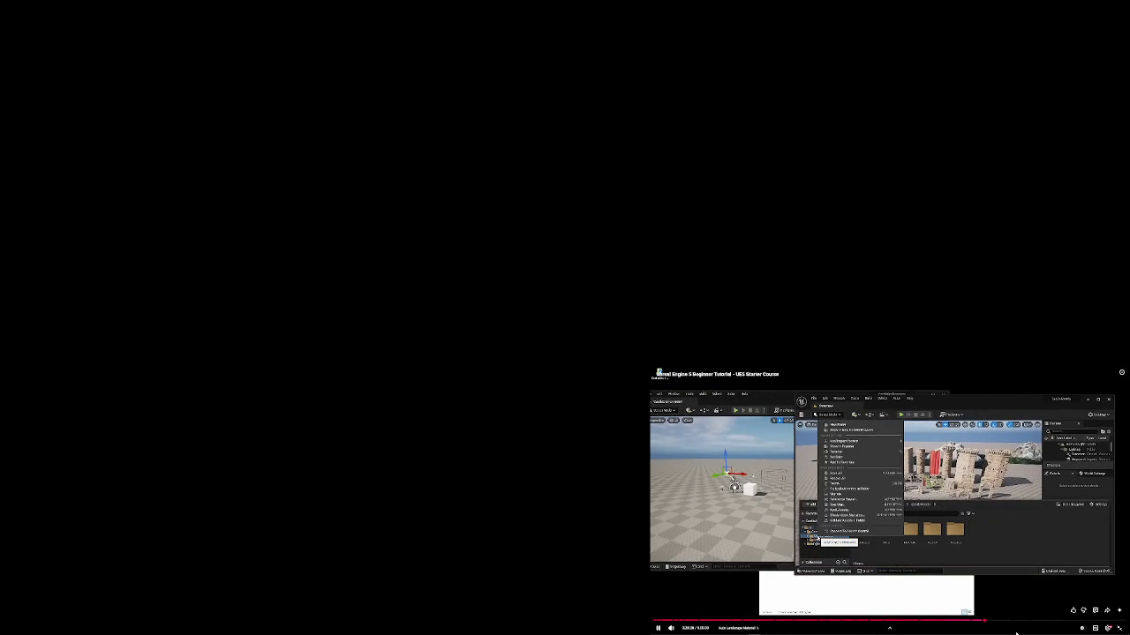
key("space")
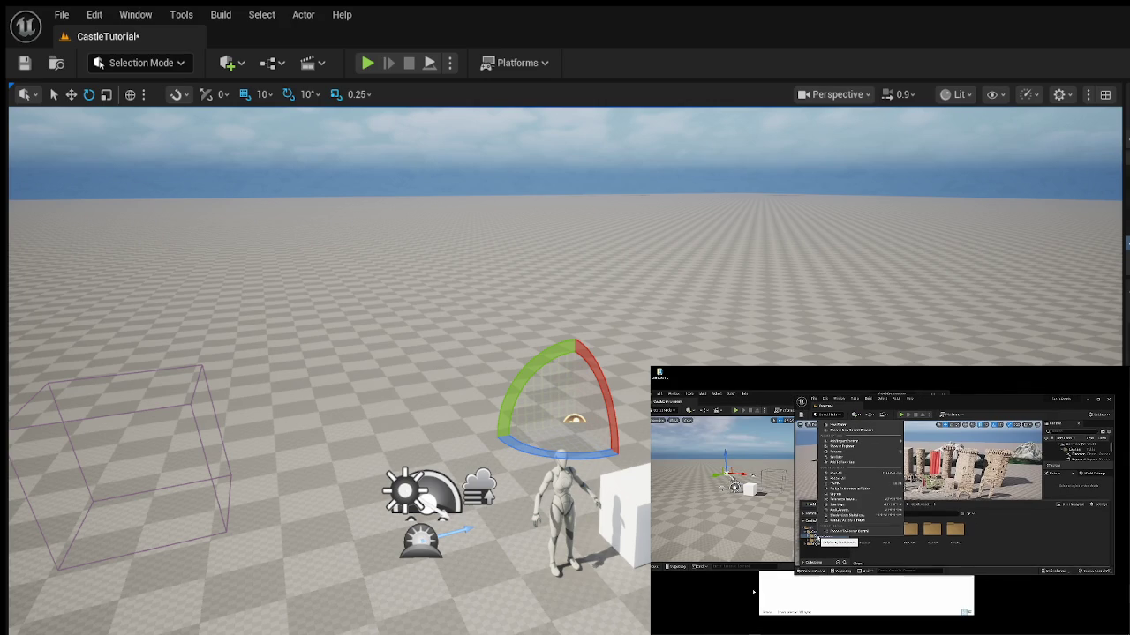
mouse_move(733, 572)
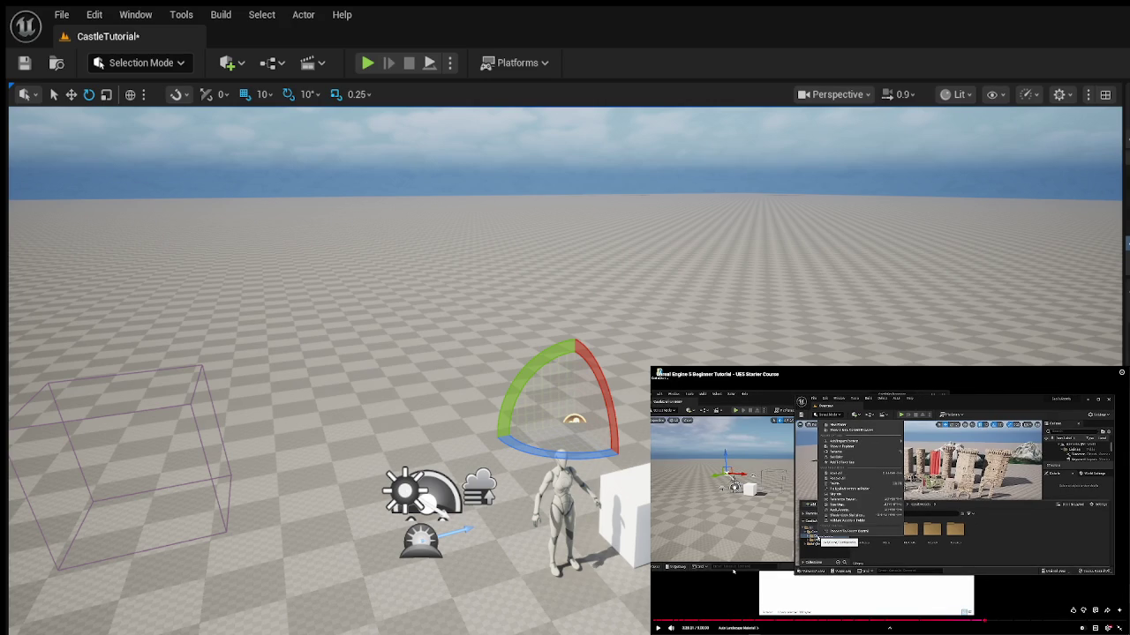
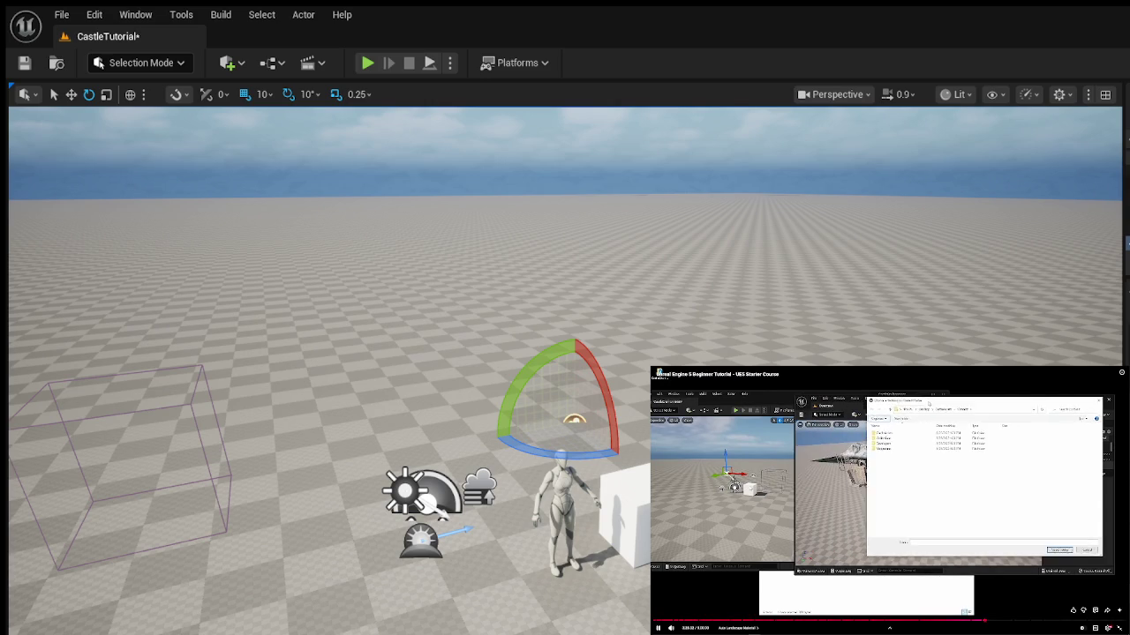
Pause and resume the tutorial video to follow along.
key("space")
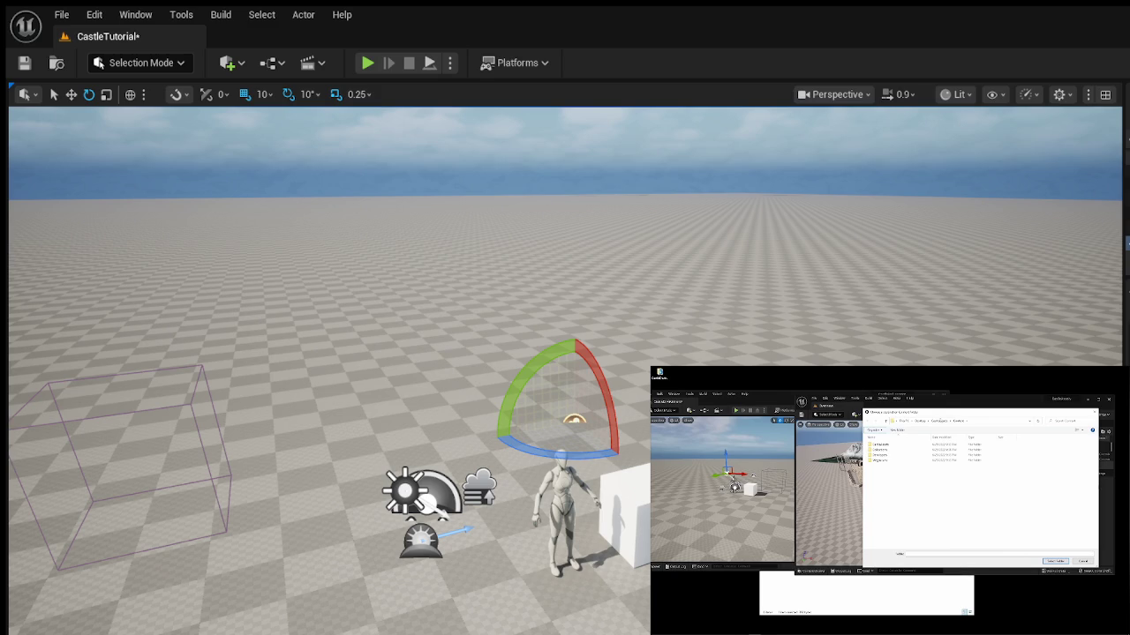
left_click(842, 522)
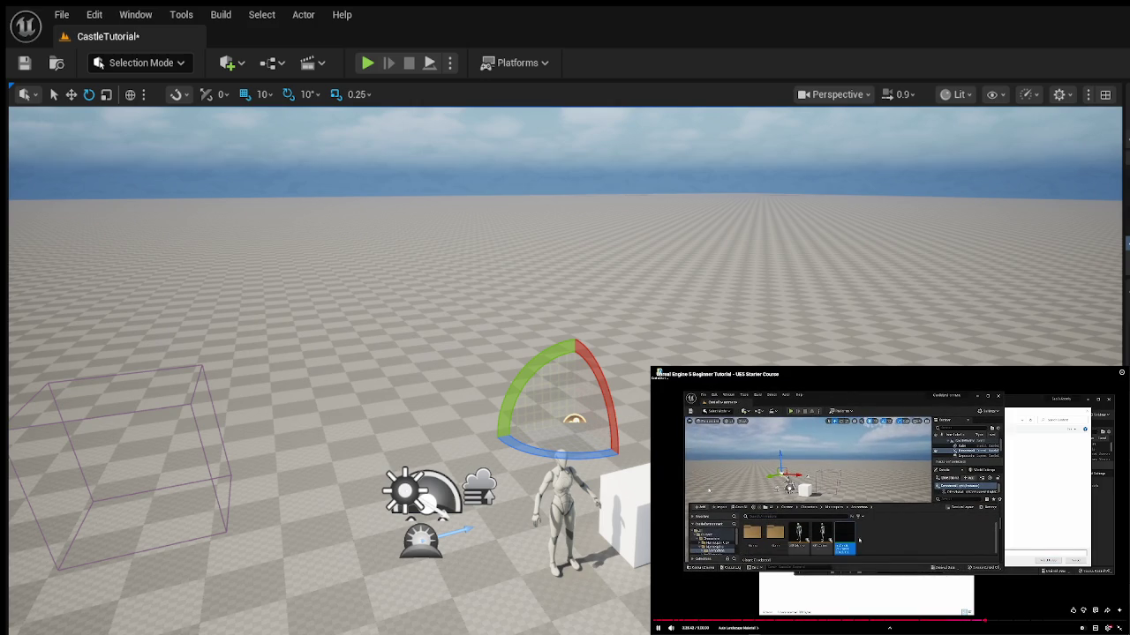
left_click(879, 527)
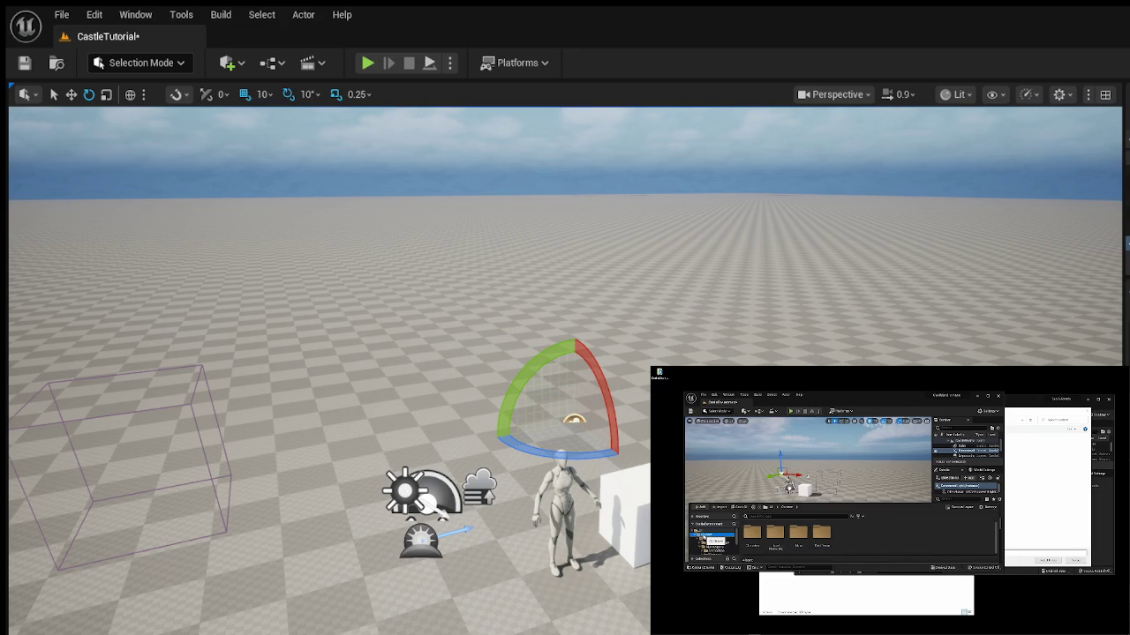
mouse_move(765, 470)
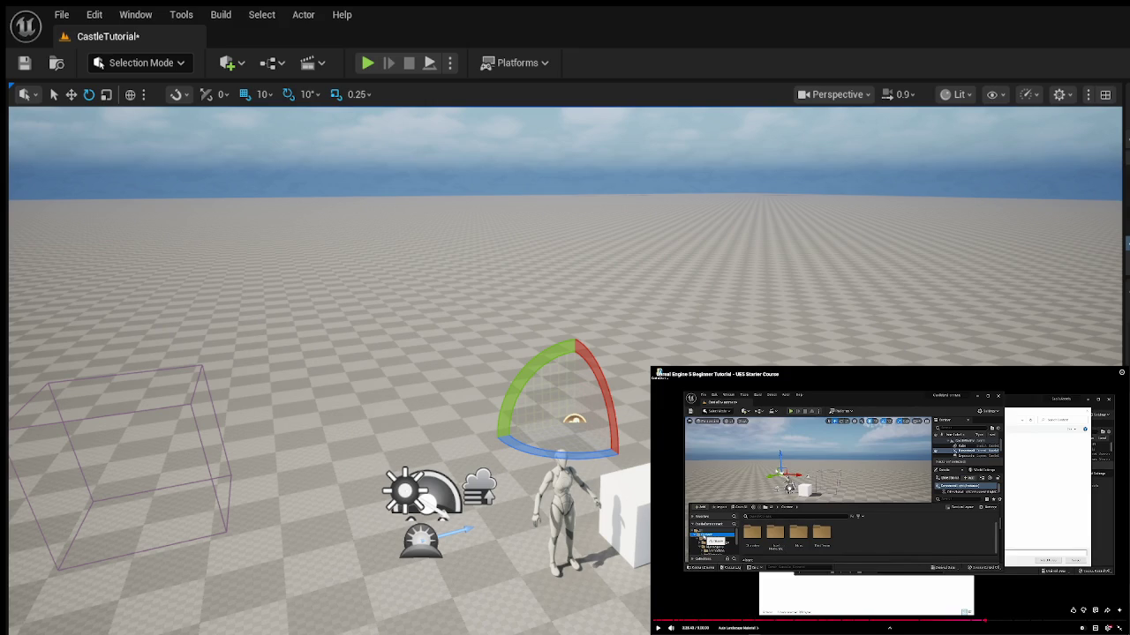
key("space")
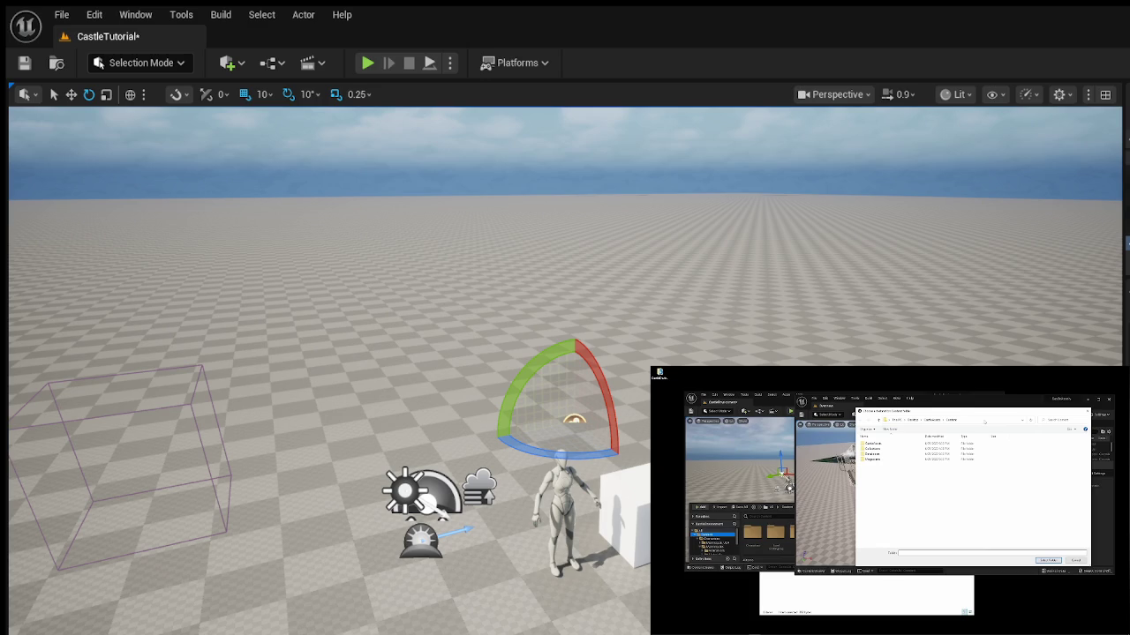
Open the Content Drawer with Ctrl+Space and expand CastleAssets to reveal its subfolders.
key("ctrl+space")
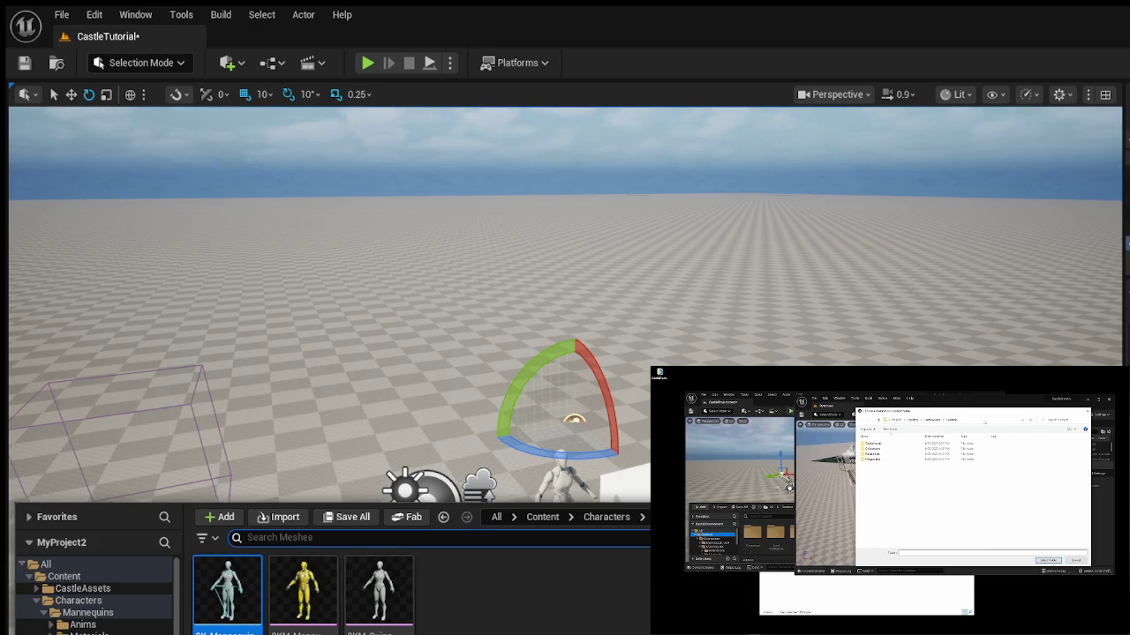
left_click(36, 589)
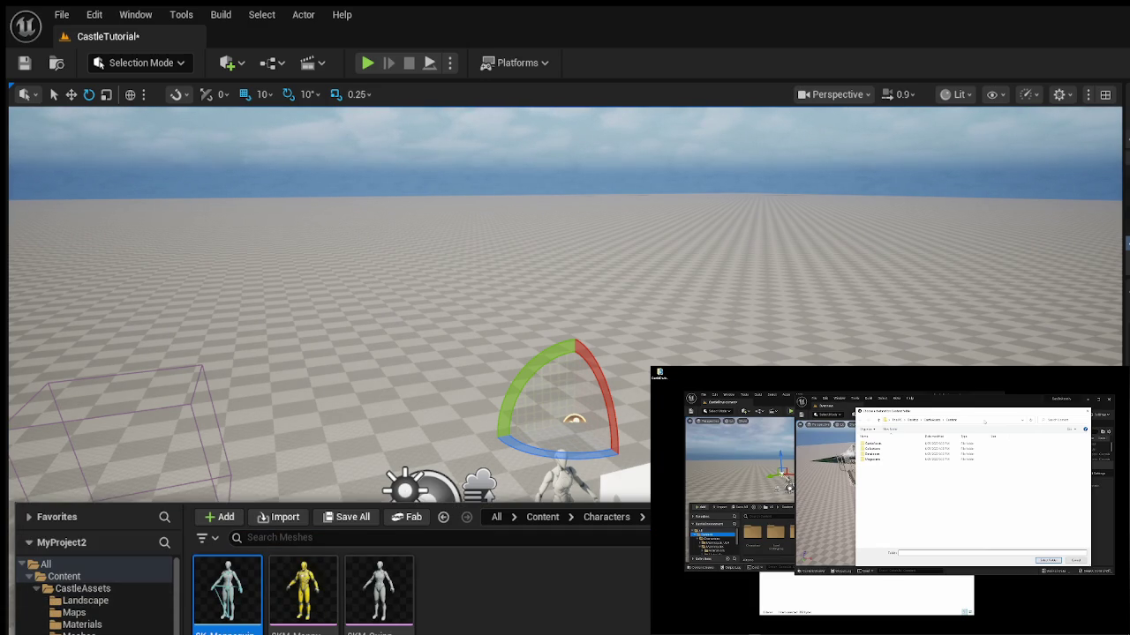
left_click(81, 633, "ctrl")
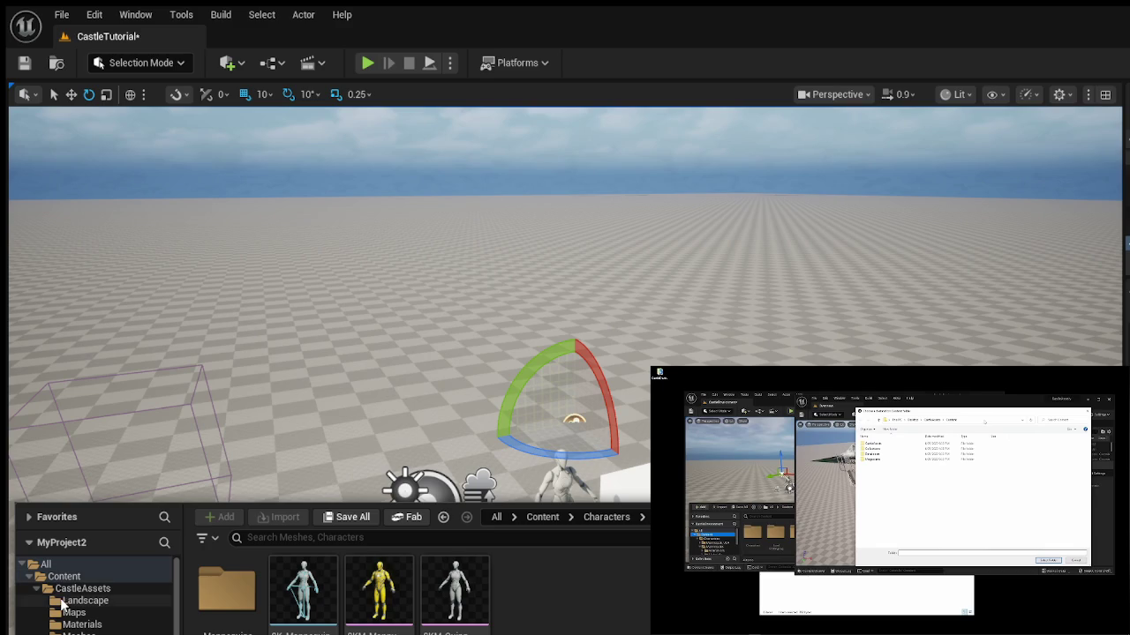
mouse_move(786, 627)
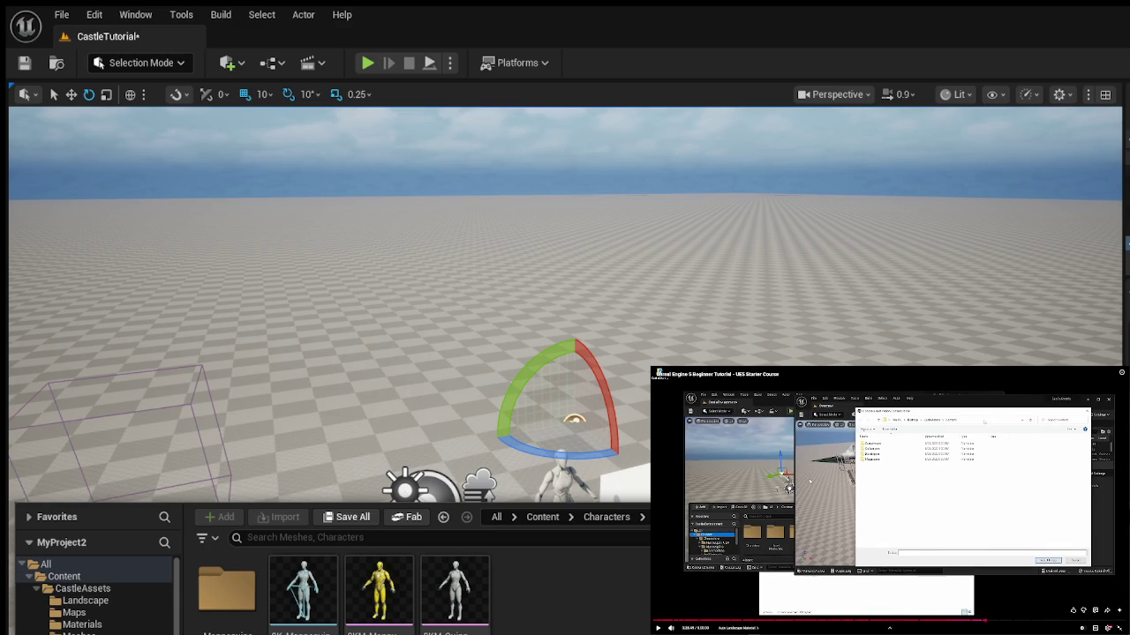
key("space")
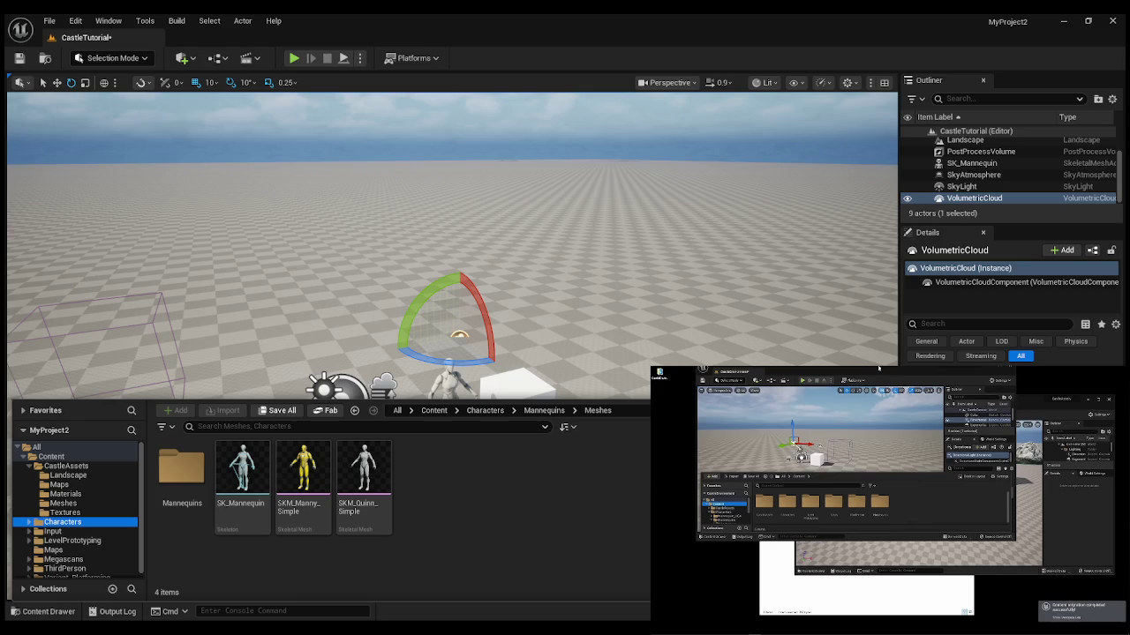
Select the Landscape by clicking the ground in the CastleTutorial viewport.
left_click(459, 259)
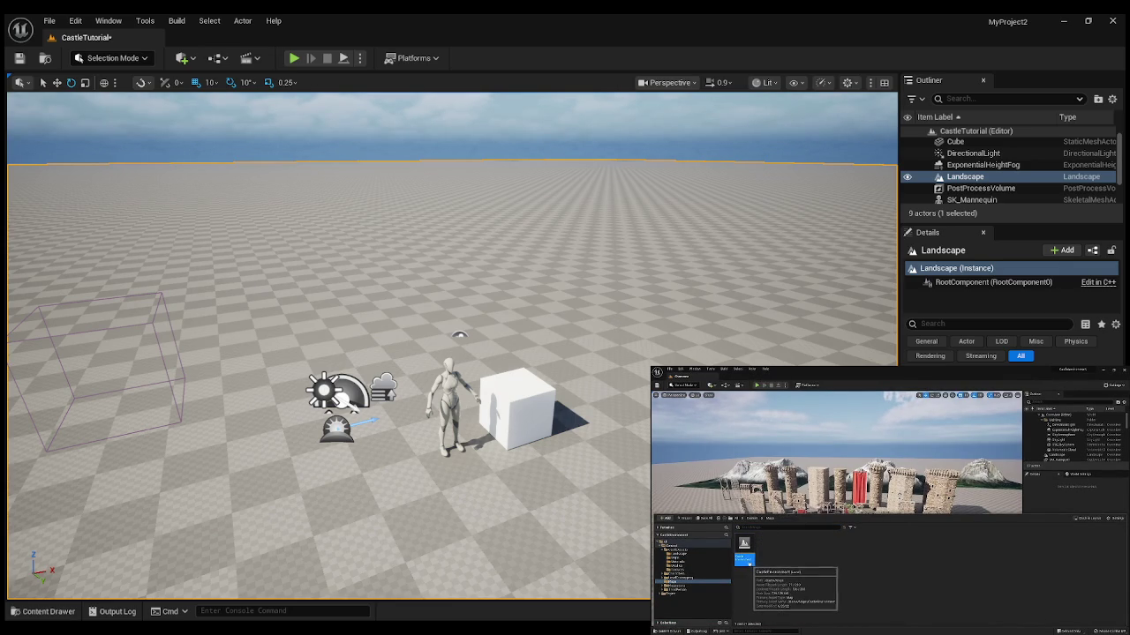
mouse_move(839, 556)
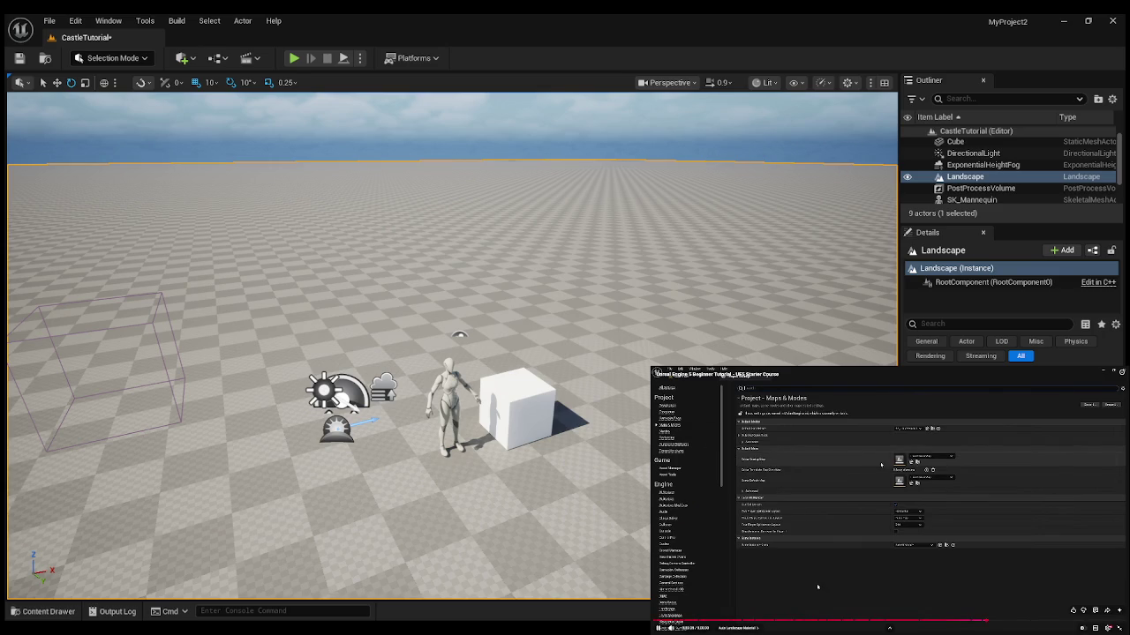
left_click(817, 586)
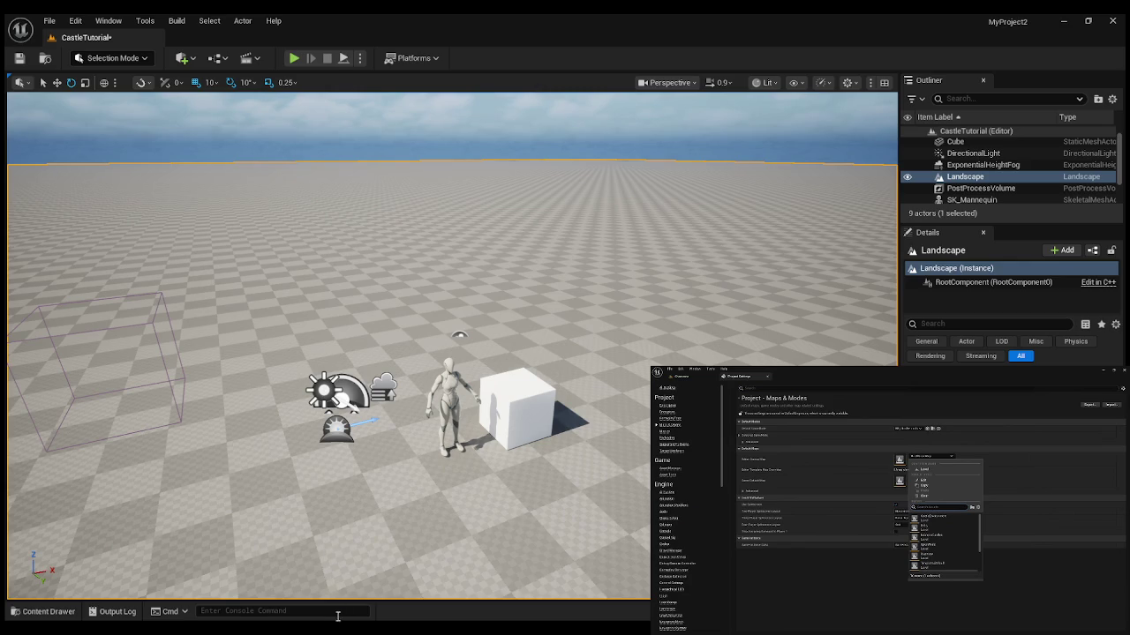
mouse_move(810, 602)
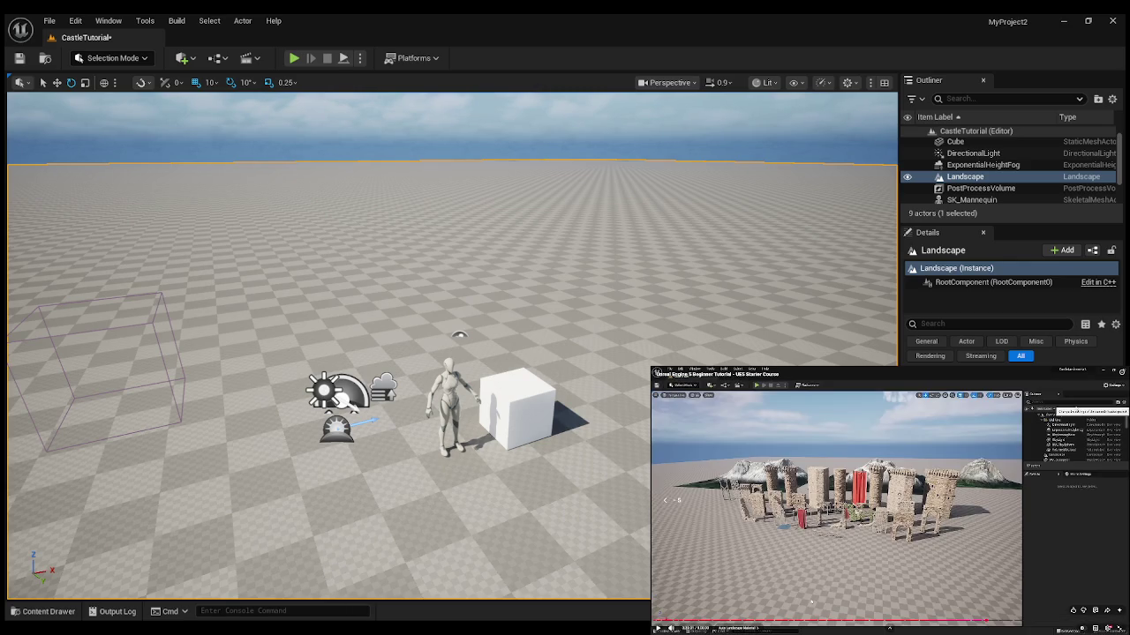
key("Left")
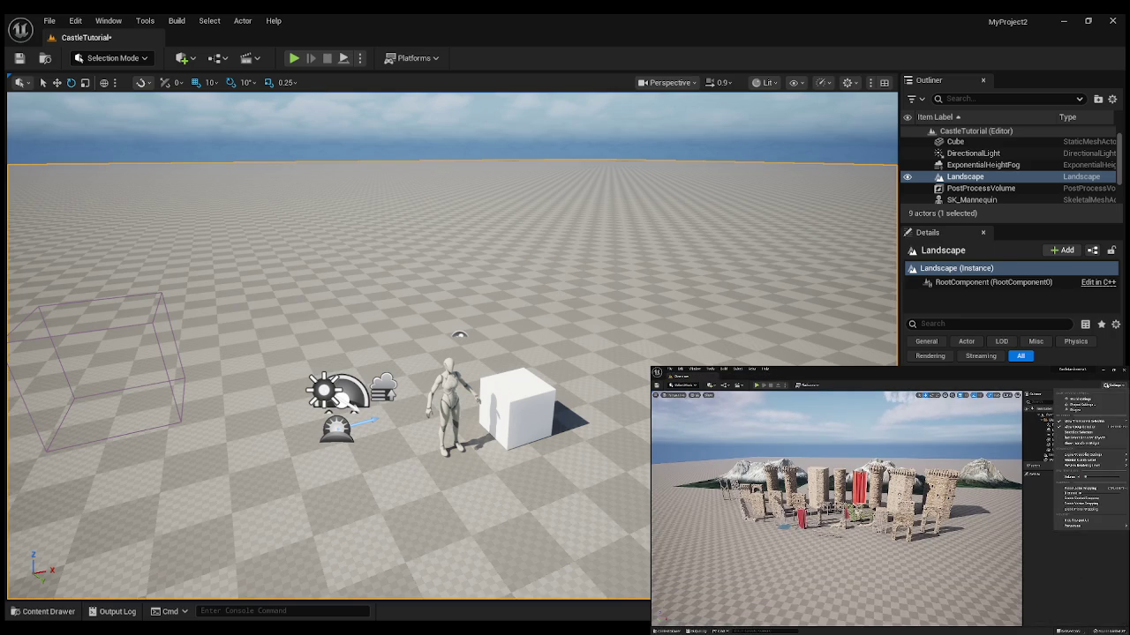
key("space")
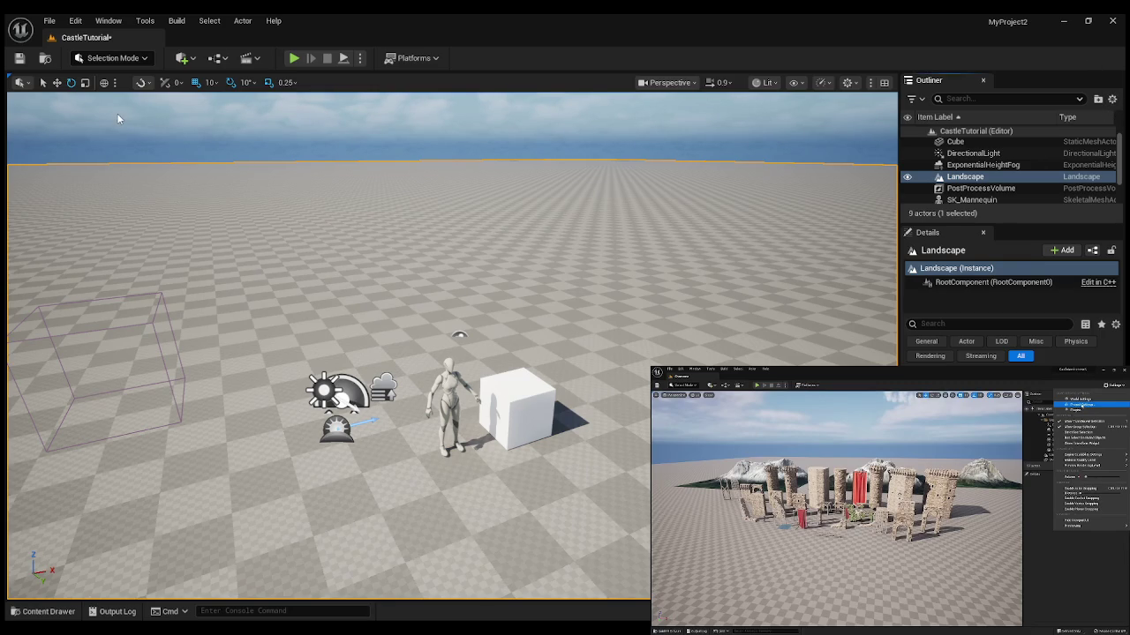
left_click(44, 612)
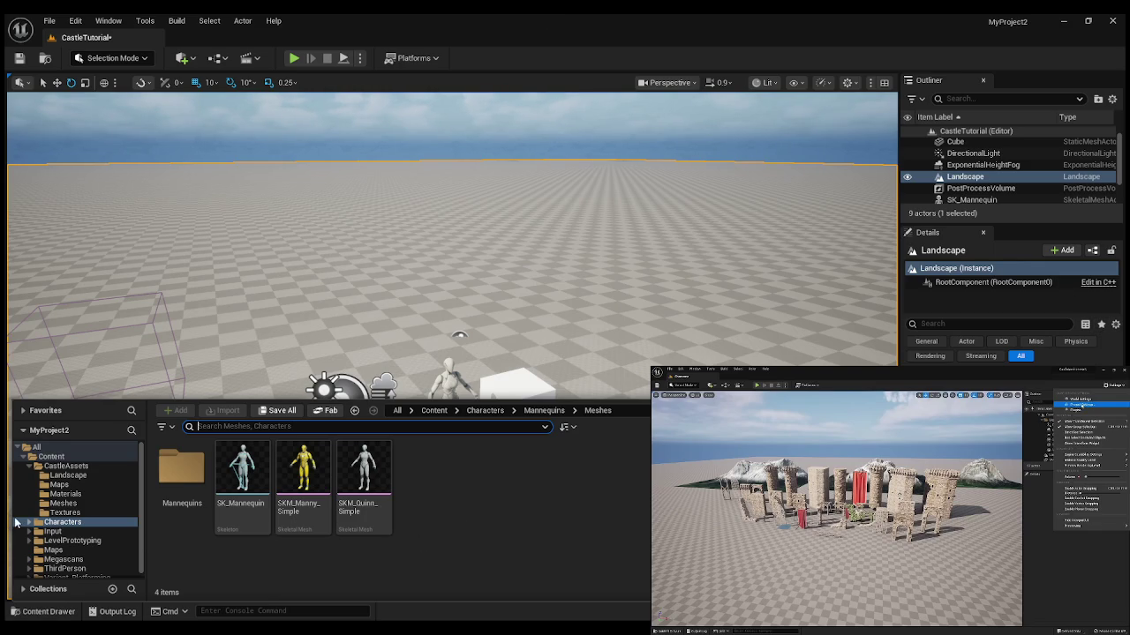
key("ctrl+space")
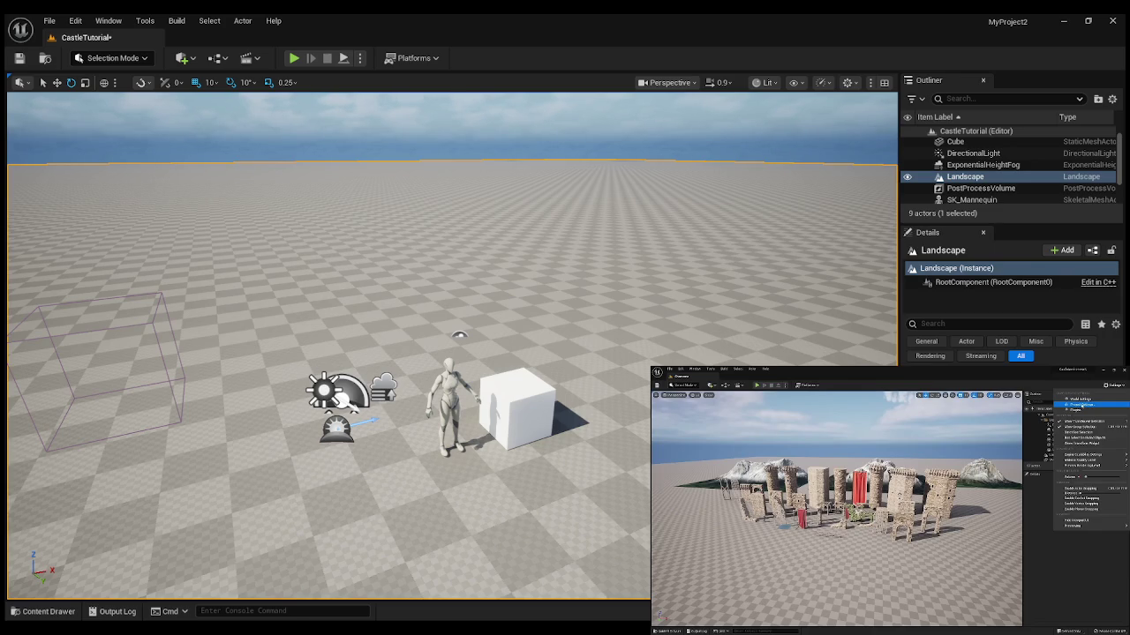
mouse_move(658, 615)
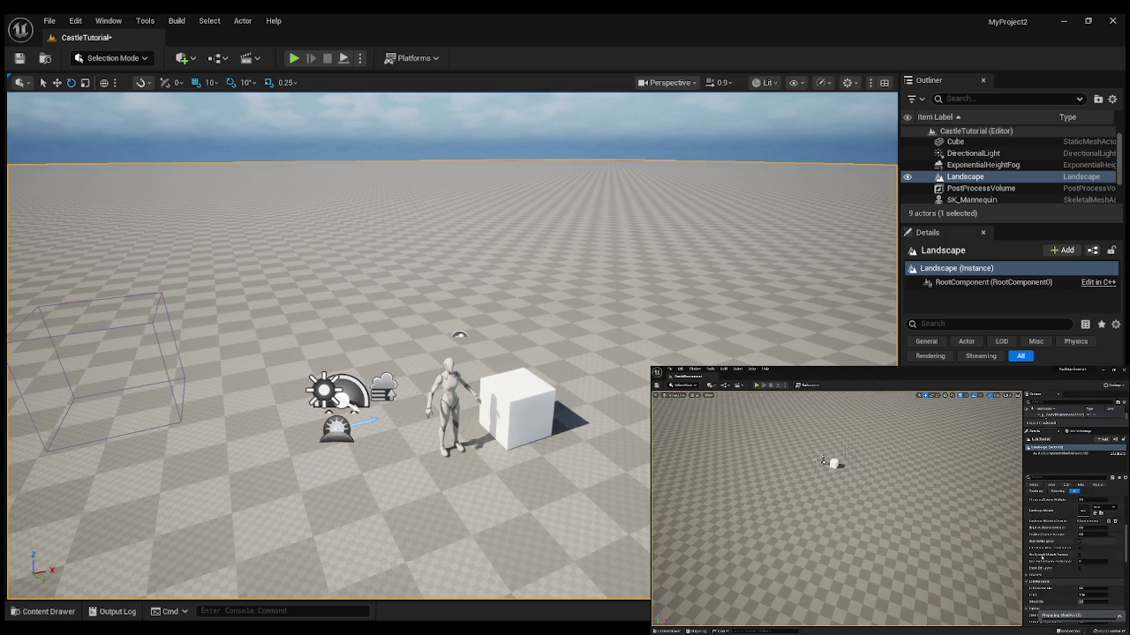
left_click(839, 610)
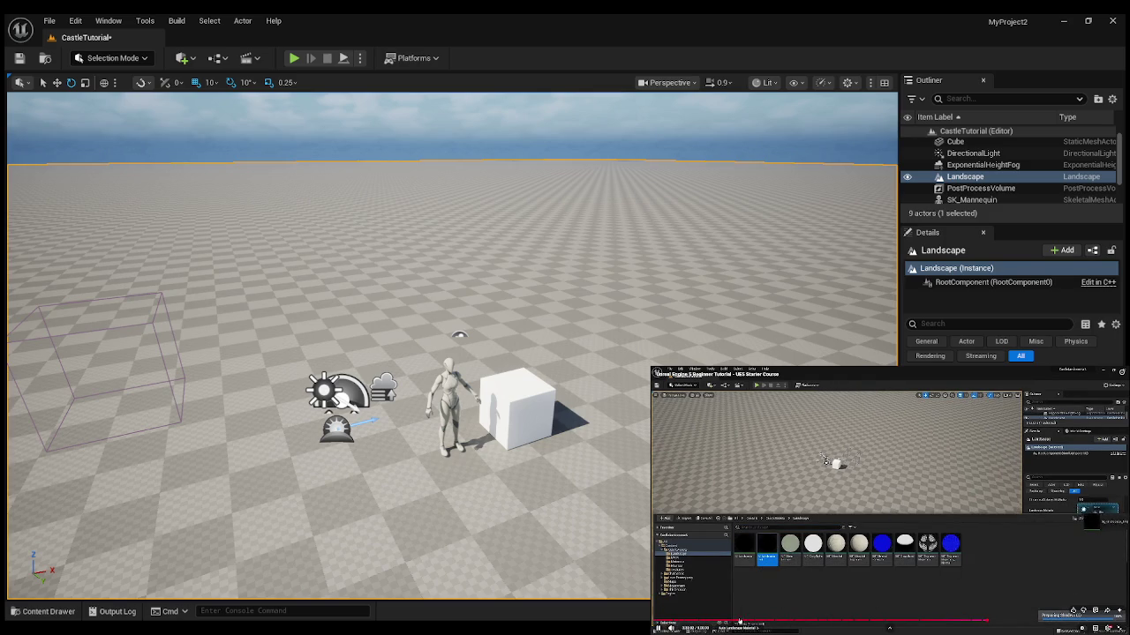
mouse_move(906, 478)
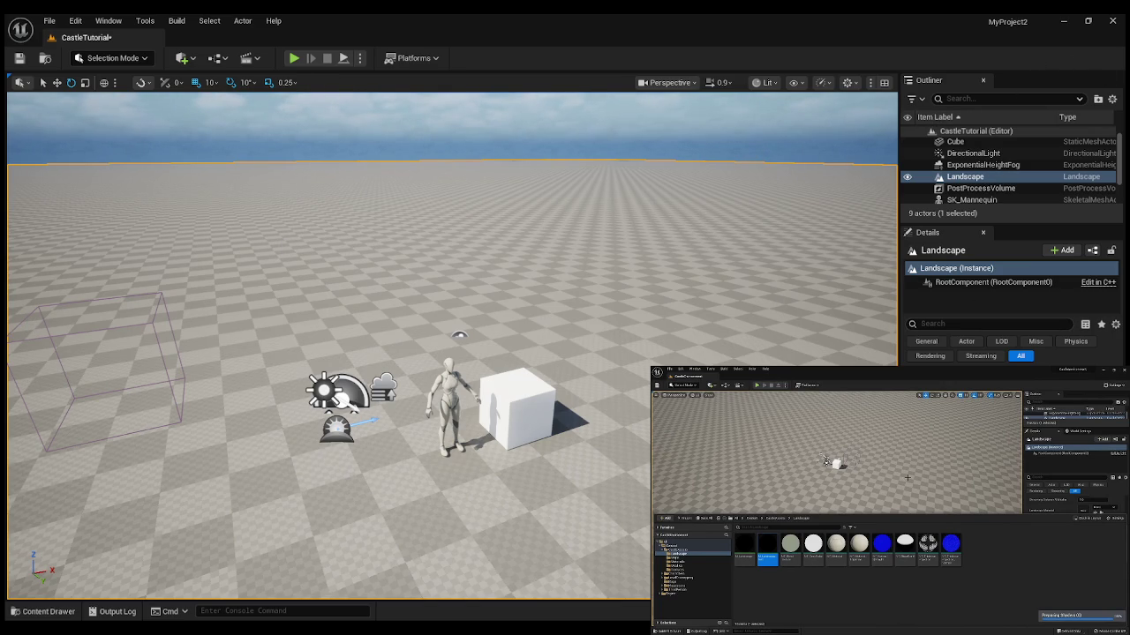
Filter the Landscape's Details properties by 'mater' and open the Content Drawer.
left_click(939, 324)
type("mater")
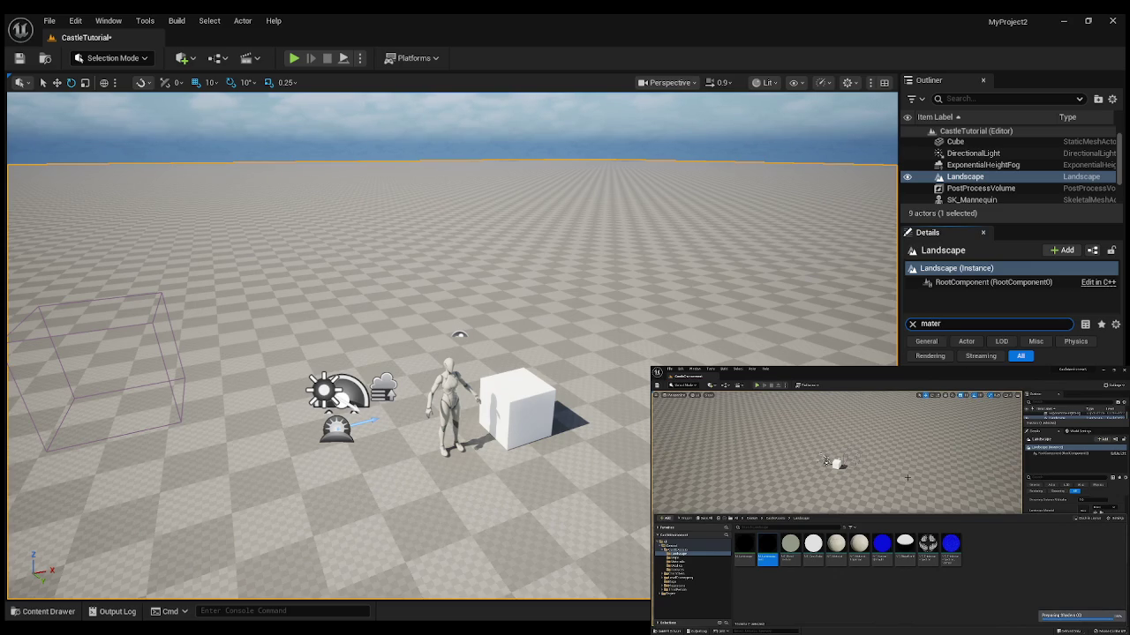
left_click(40, 610)
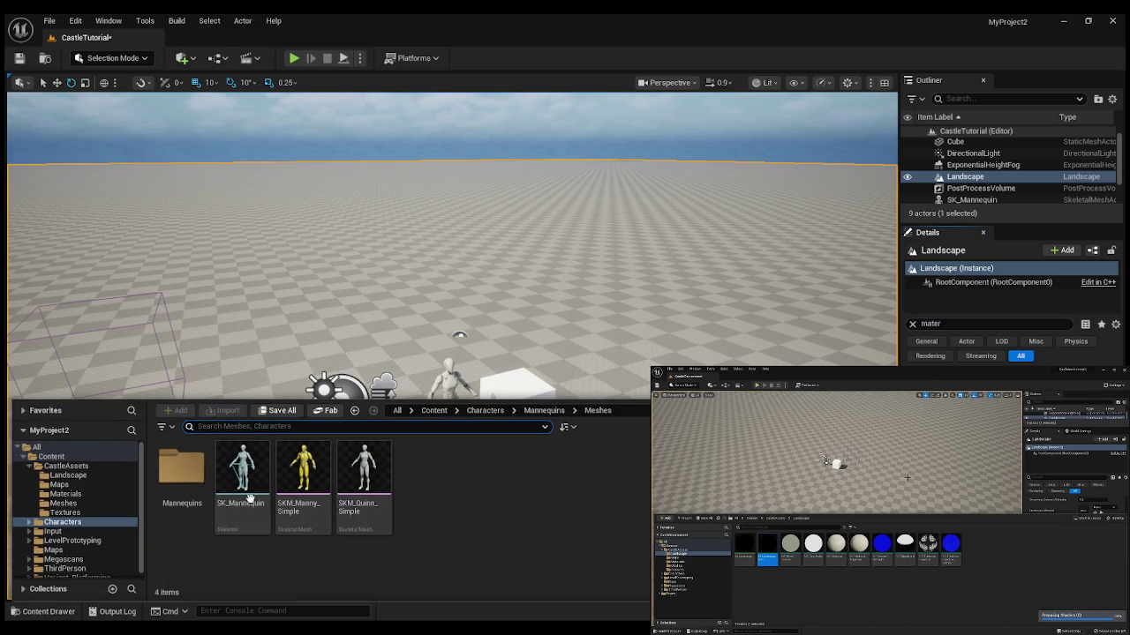
Apply M_Landscape_Inst from CastleAssets > Landscape as the Landscape Material.
left_click(68, 475)
double_click(248, 467)
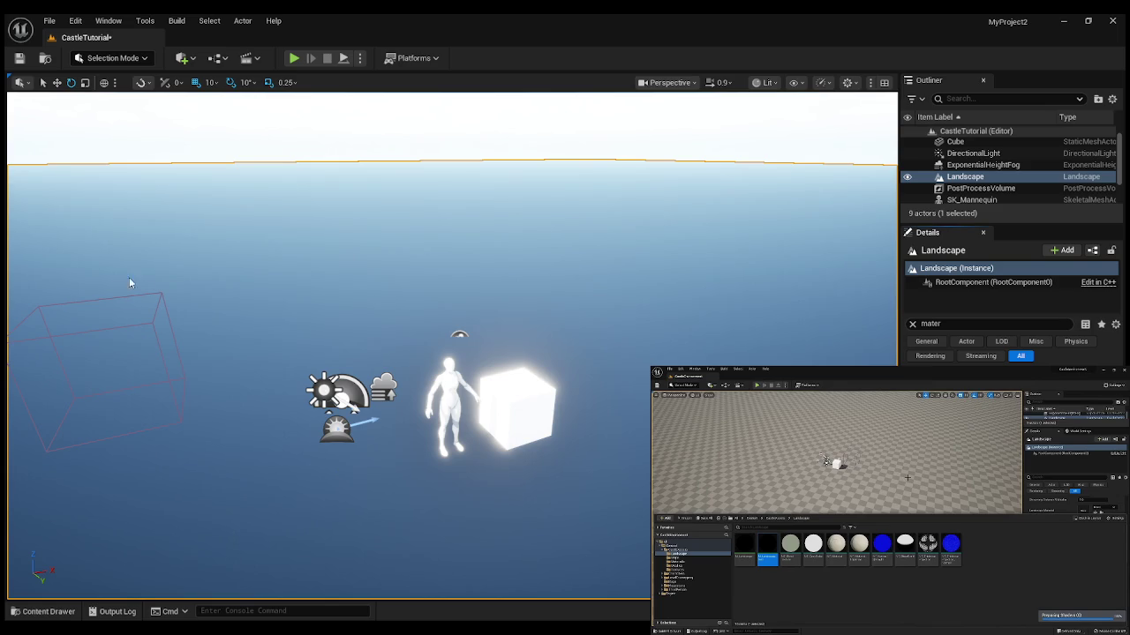
Zoom the viewport out and switch to Landscape Mode with Shift+2.
scroll(241, 283, "down", 1)
scroll(241, 282, "down", 2)
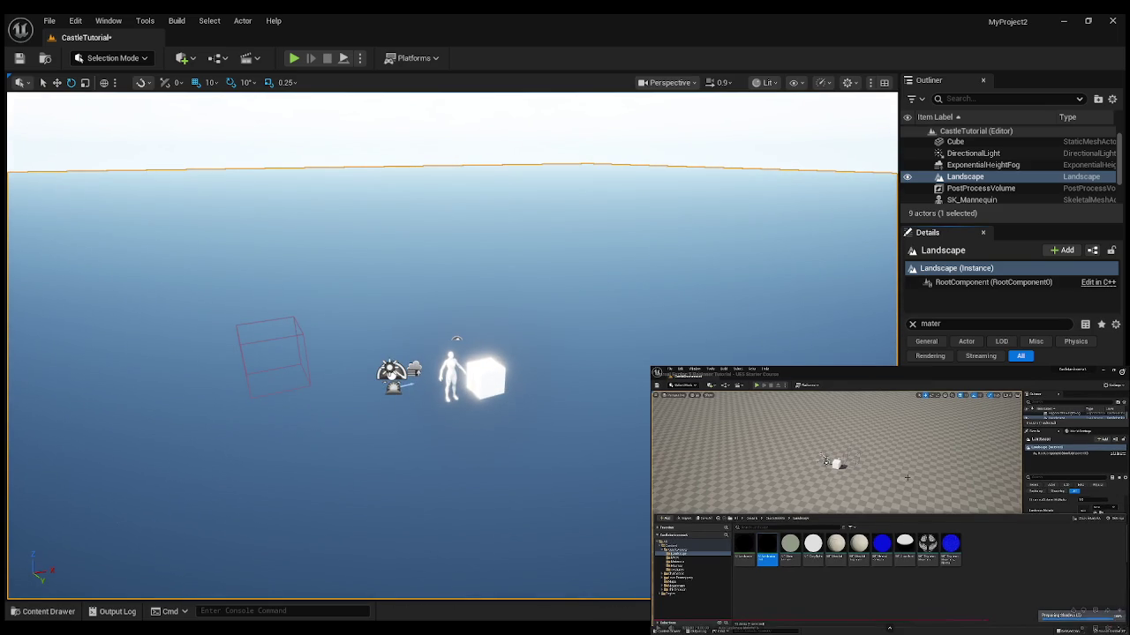
left_click(780, 458)
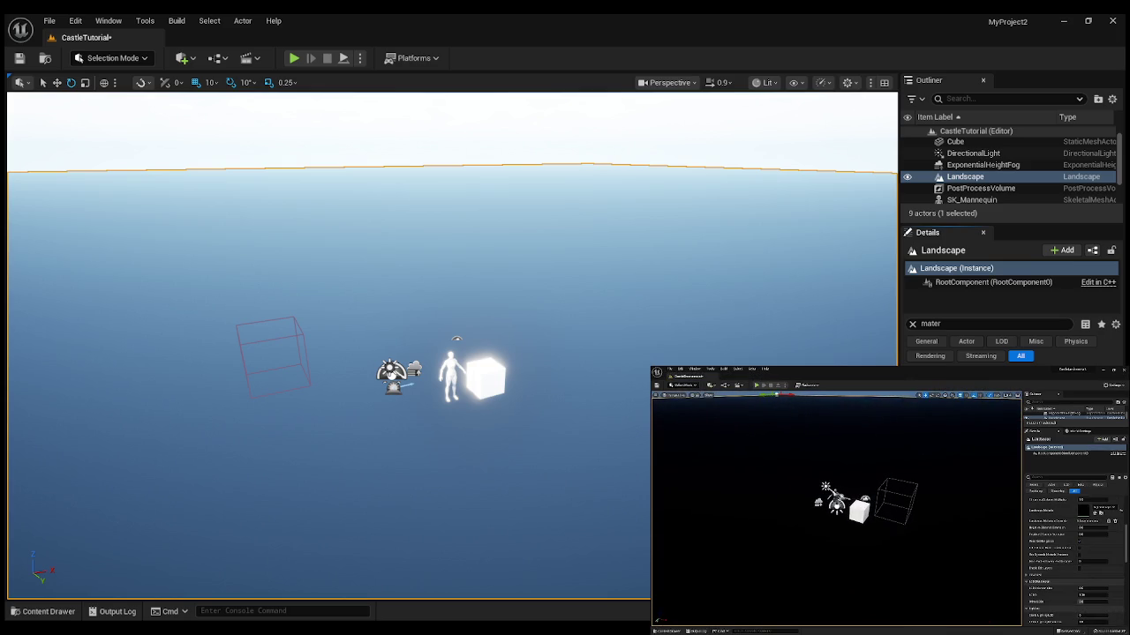
mouse_move(747, 621)
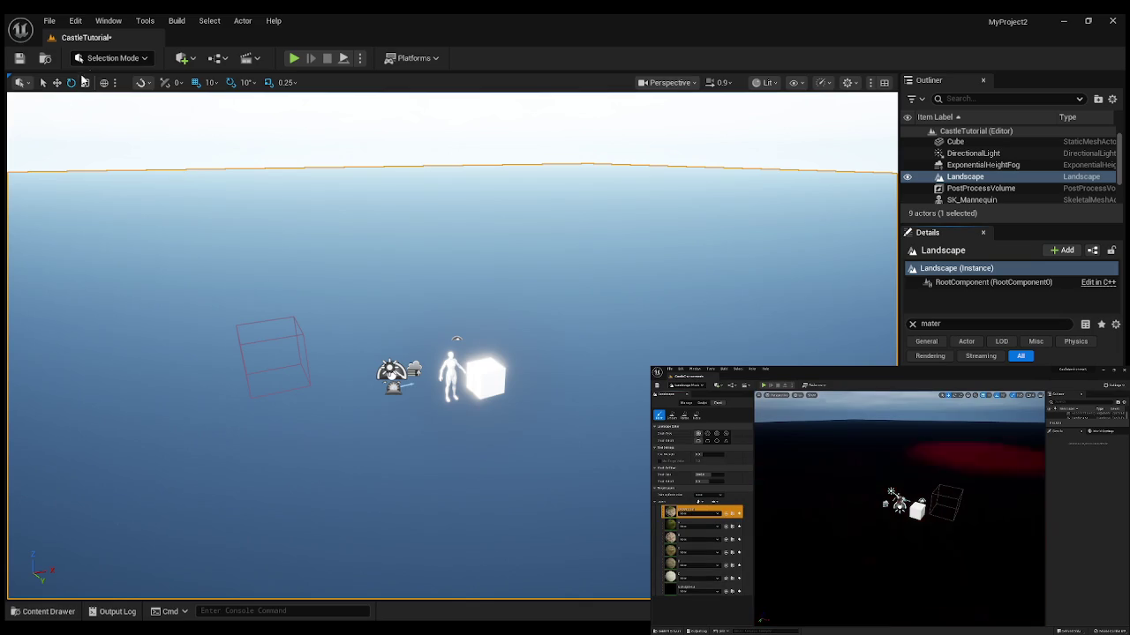
key("shift+2")
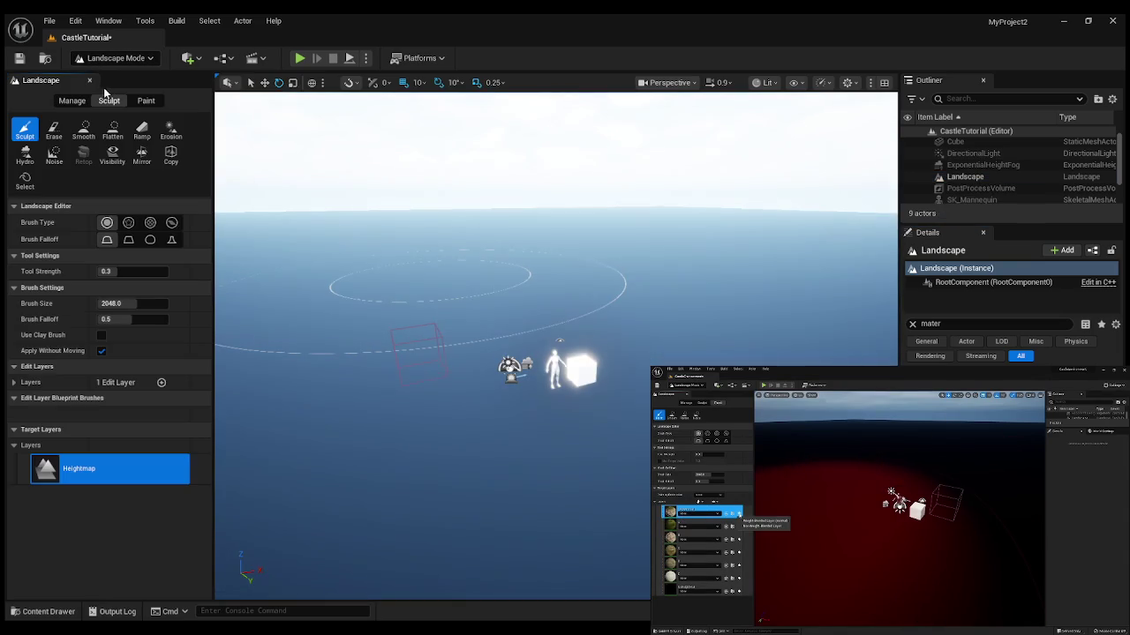
Switch to the Landscape Paint tab and add a Layer_0 target layer.
left_click(138, 102)
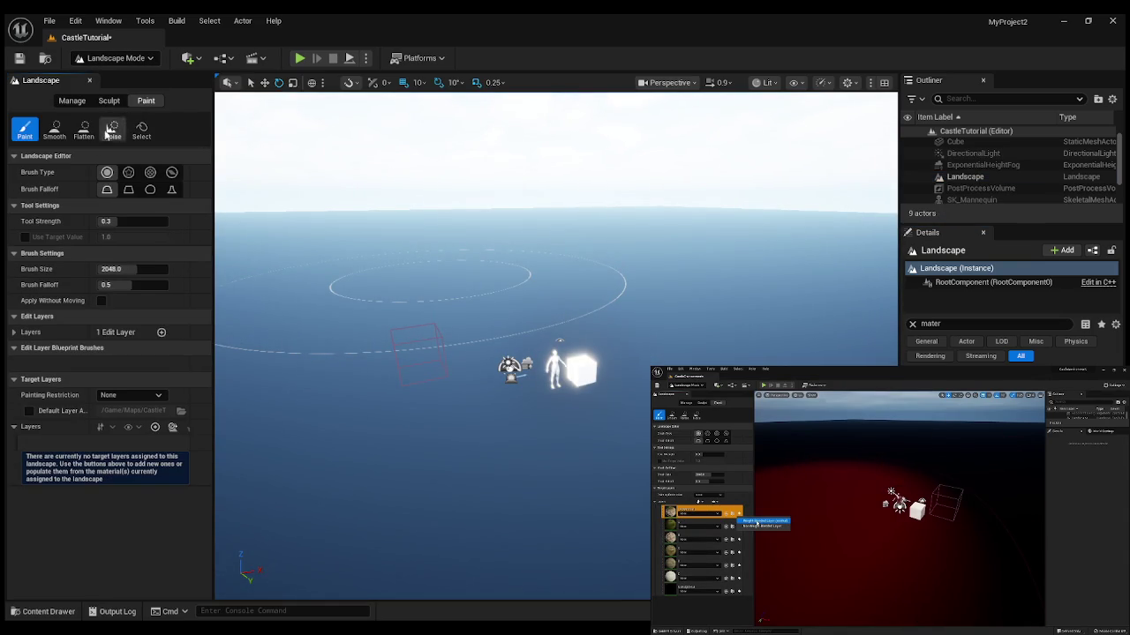
left_click(754, 607)
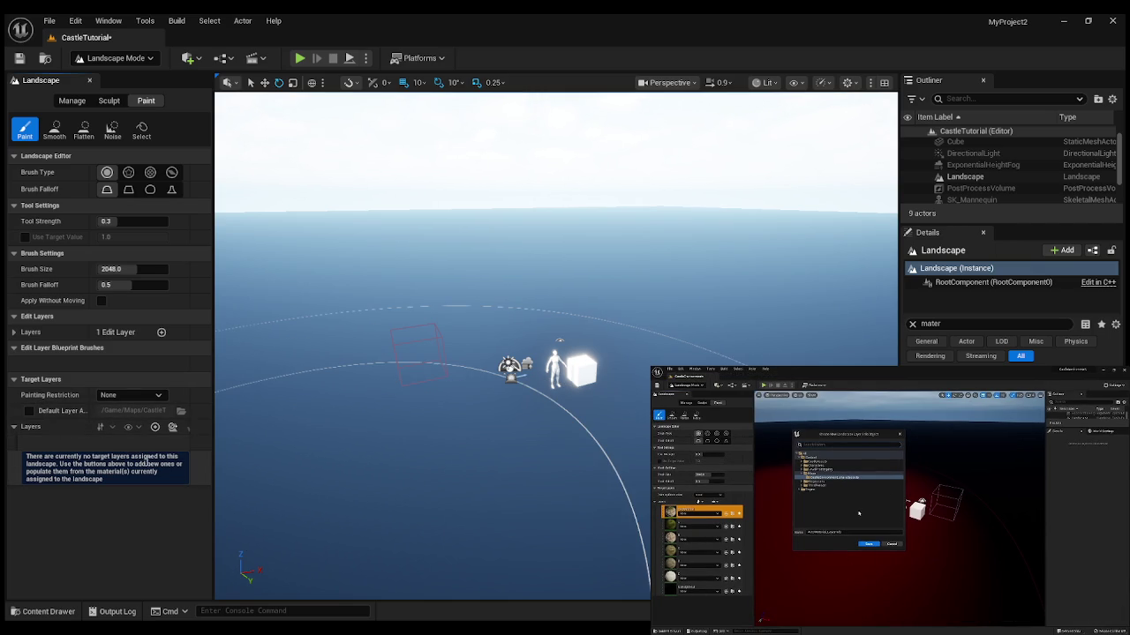
left_click(155, 430)
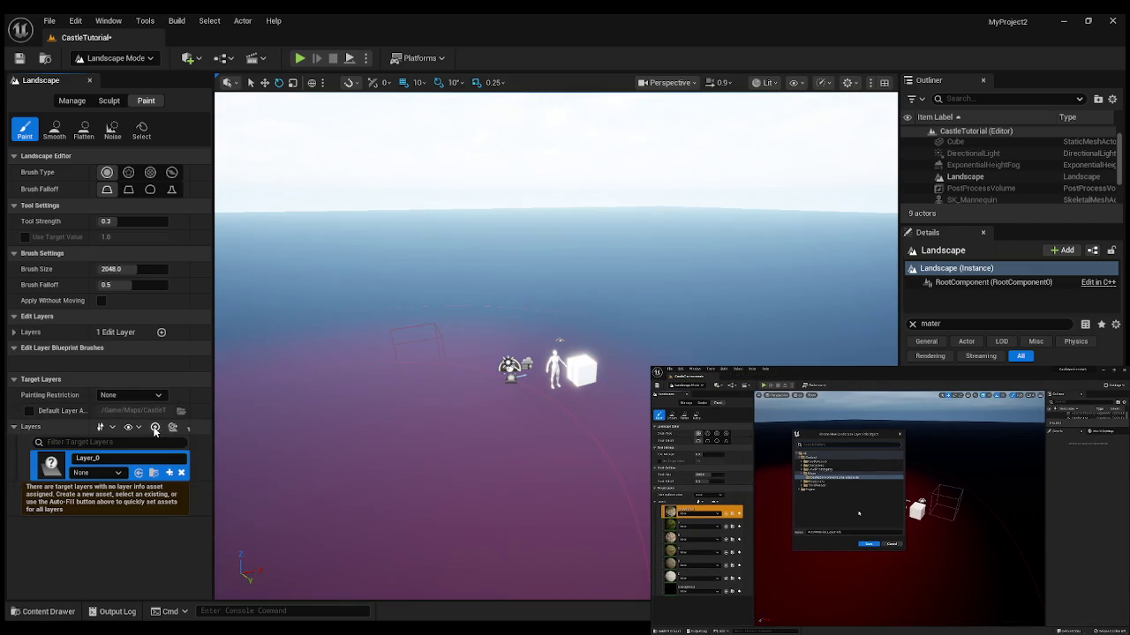
Remove the Layer_0 target layer, then add a new target layer again.
left_click(97, 461)
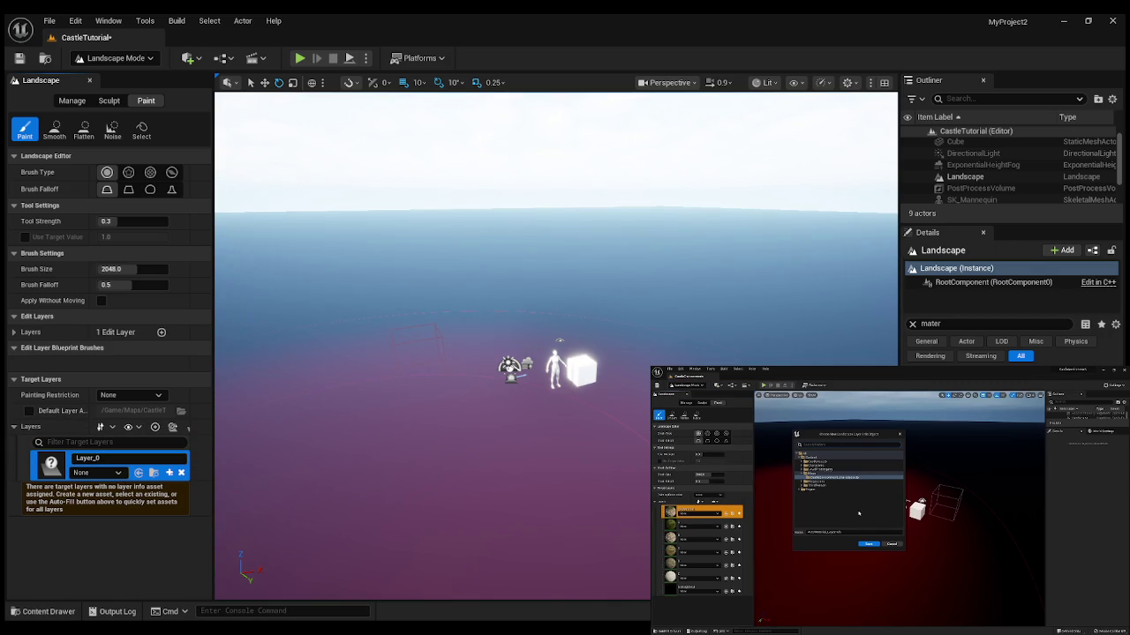
mouse_move(742, 555)
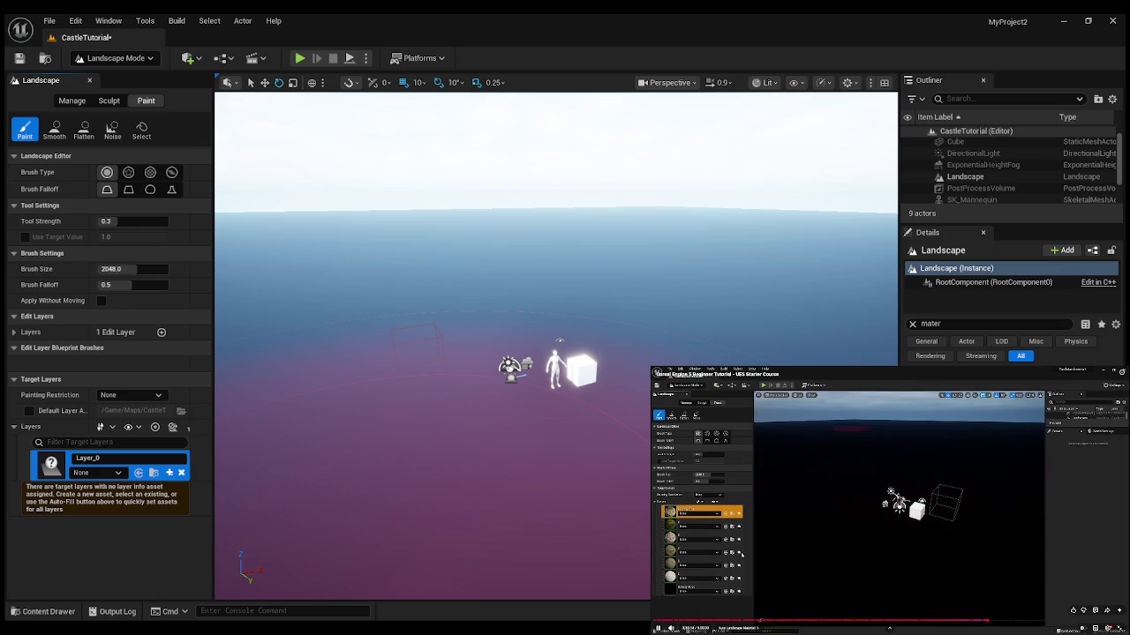
left_click(741, 554)
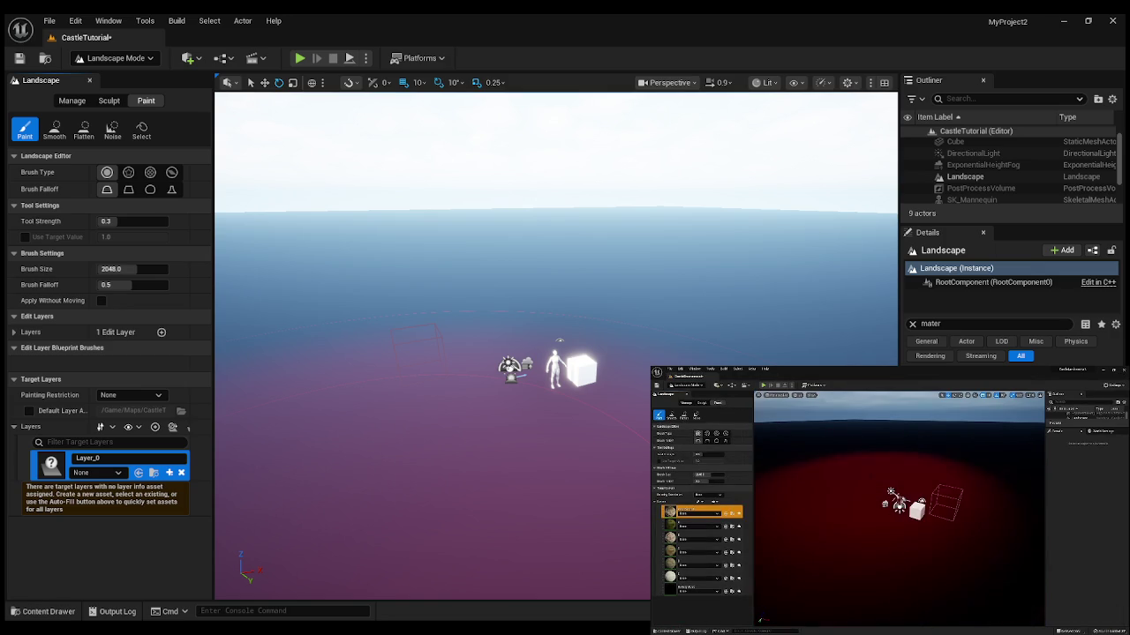
mouse_move(787, 618)
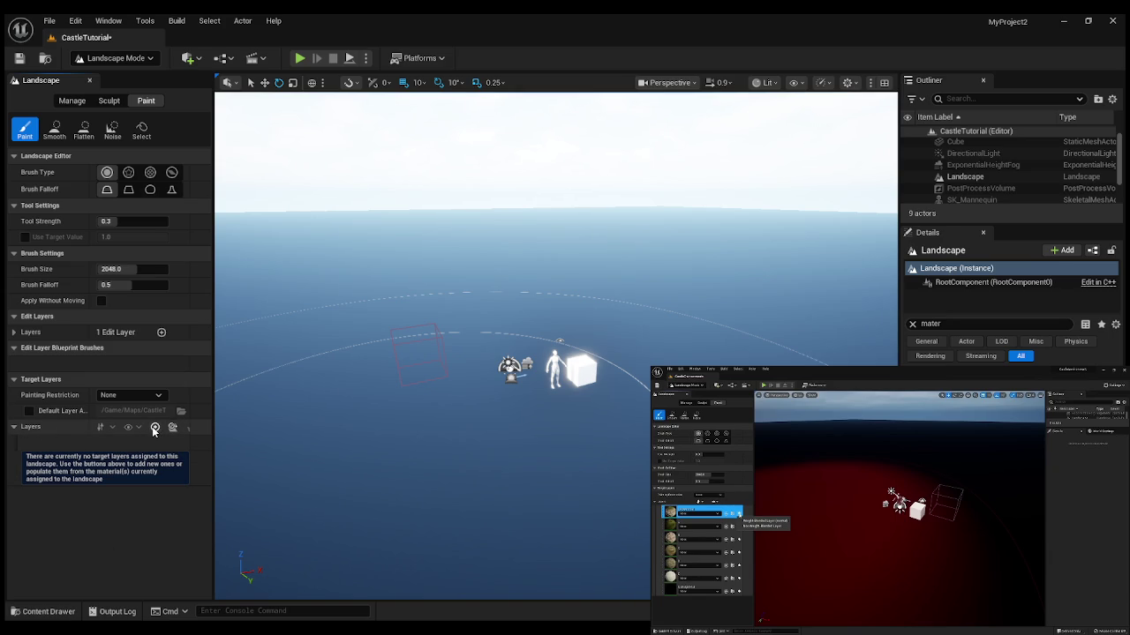
left_click(154, 429)
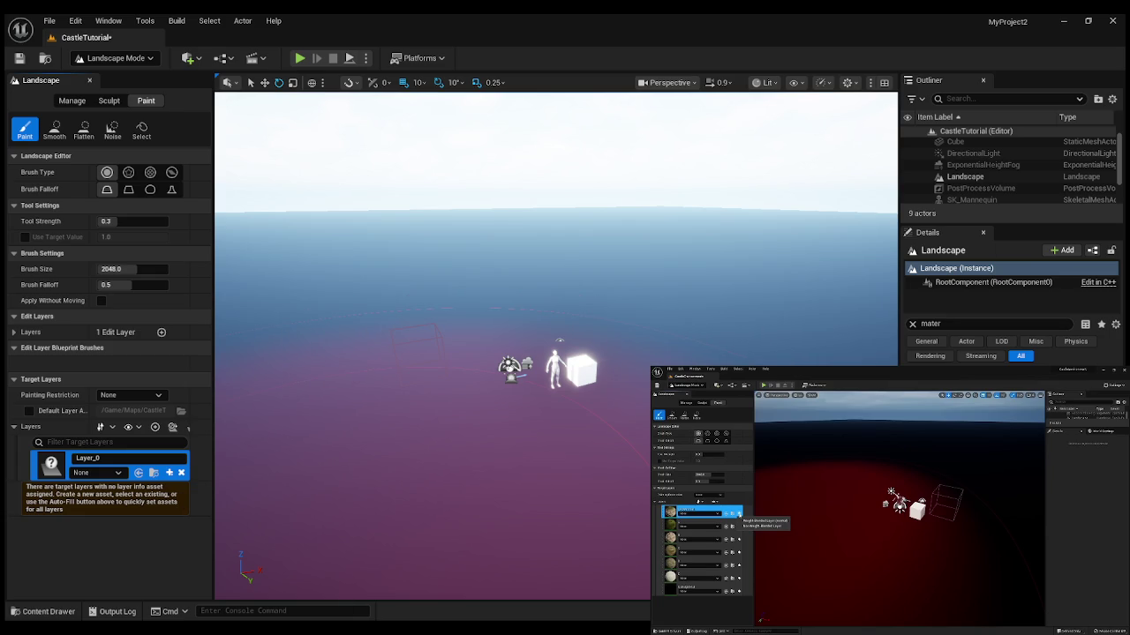
Reopen the Content Drawer to view the CastleAssets Landscape assets.
mouse_move(889, 628)
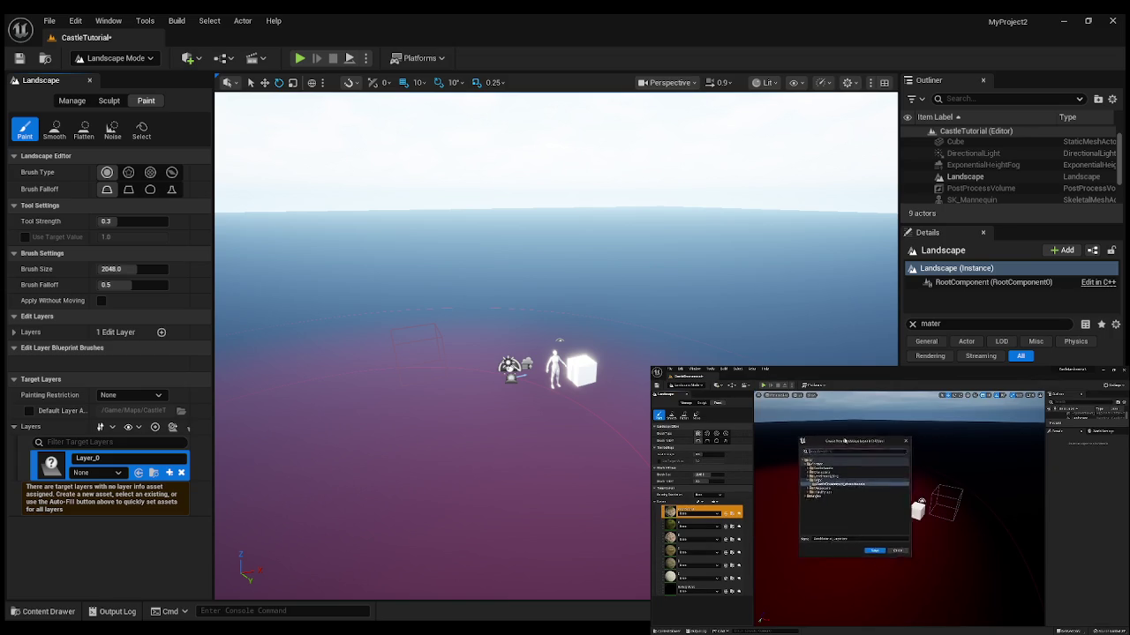
mouse_move(870, 556)
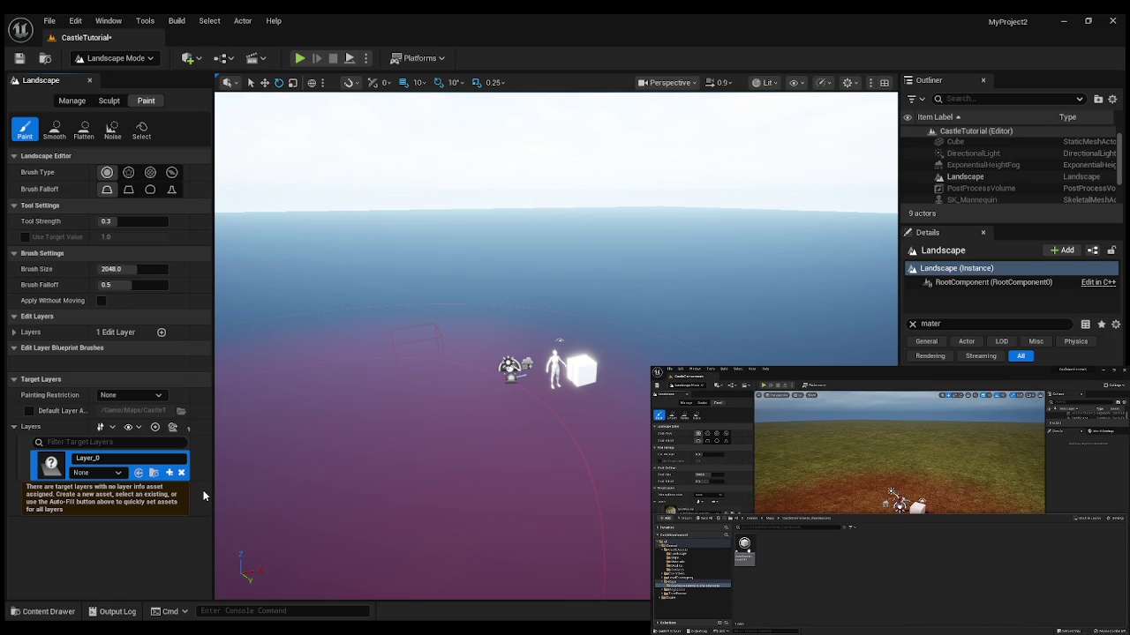
key("ctrl+space")
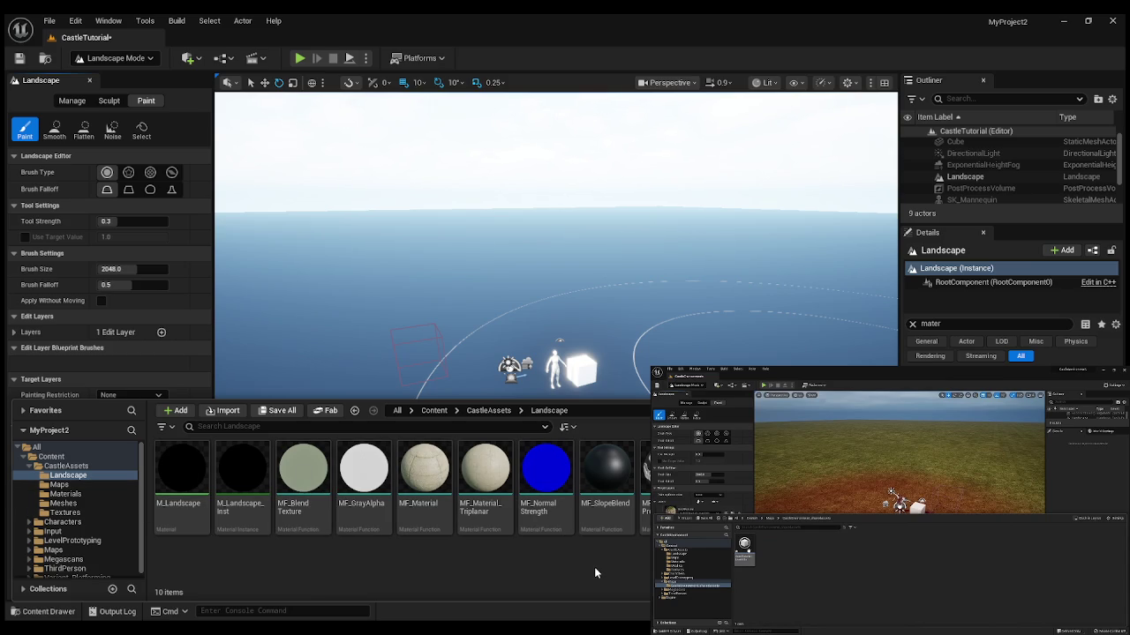
scroll(520, 257, "down", 2)
Browse the CastleAssets Materials, Meshes and Textures folders, then close the Content Drawer.
left_click_drag(520, 257, 519, 335)
key("ctrl+space")
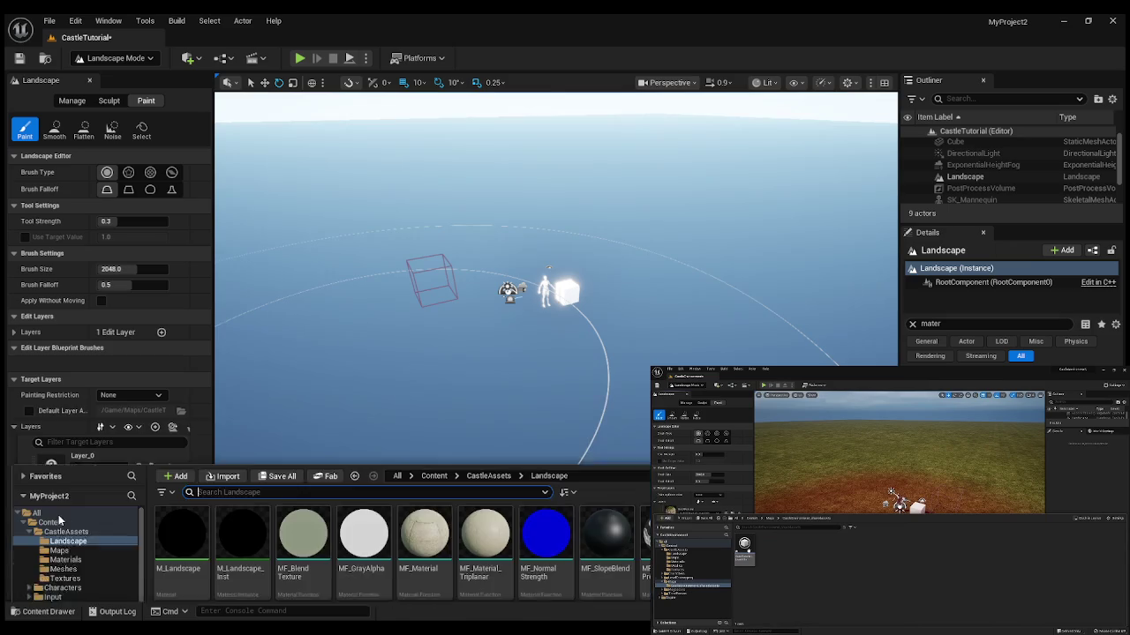
left_click(79, 494)
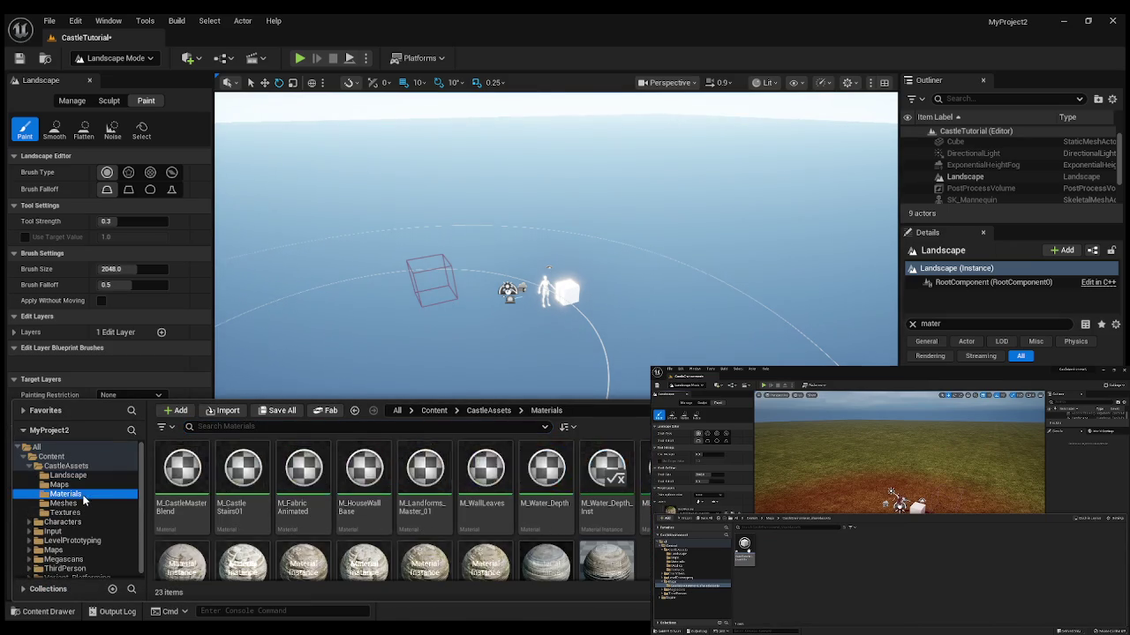
scroll(423, 512, "down", 1)
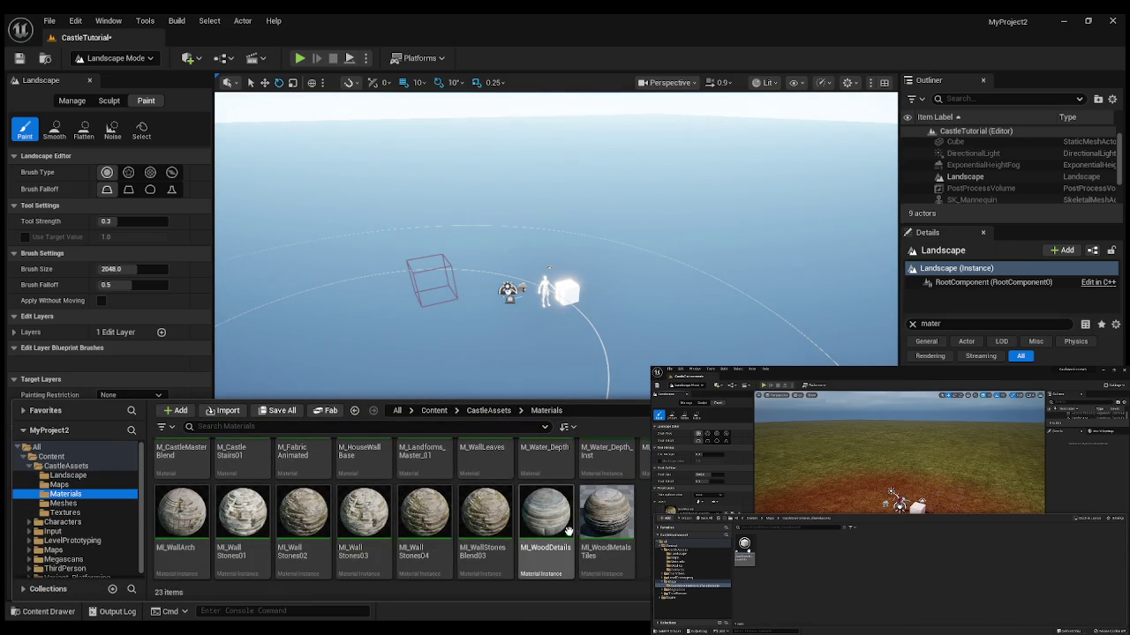
scroll(428, 503, "up", 2)
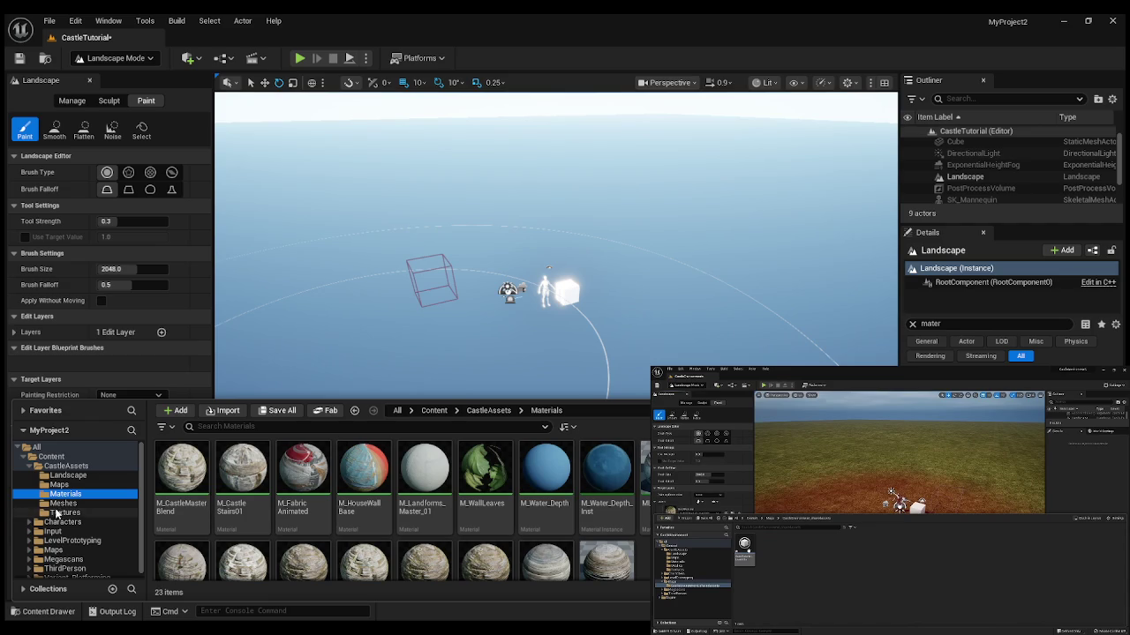
left_click(63, 503)
left_click(68, 513)
scroll(402, 509, "down", 1)
scroll(403, 509, "up", 1)
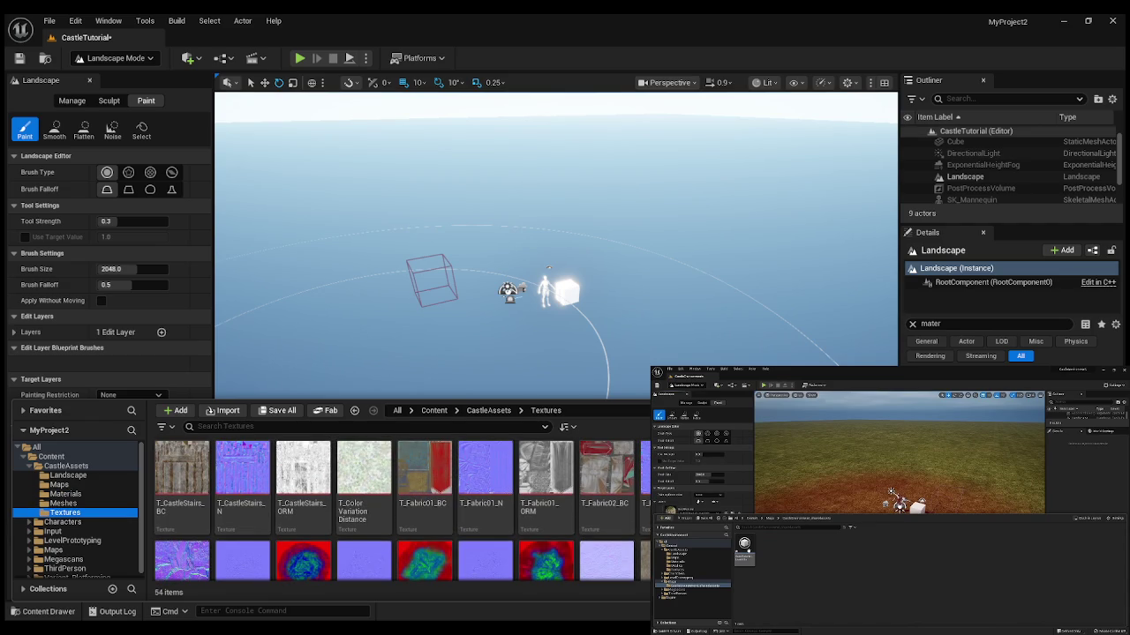
left_click(89, 399)
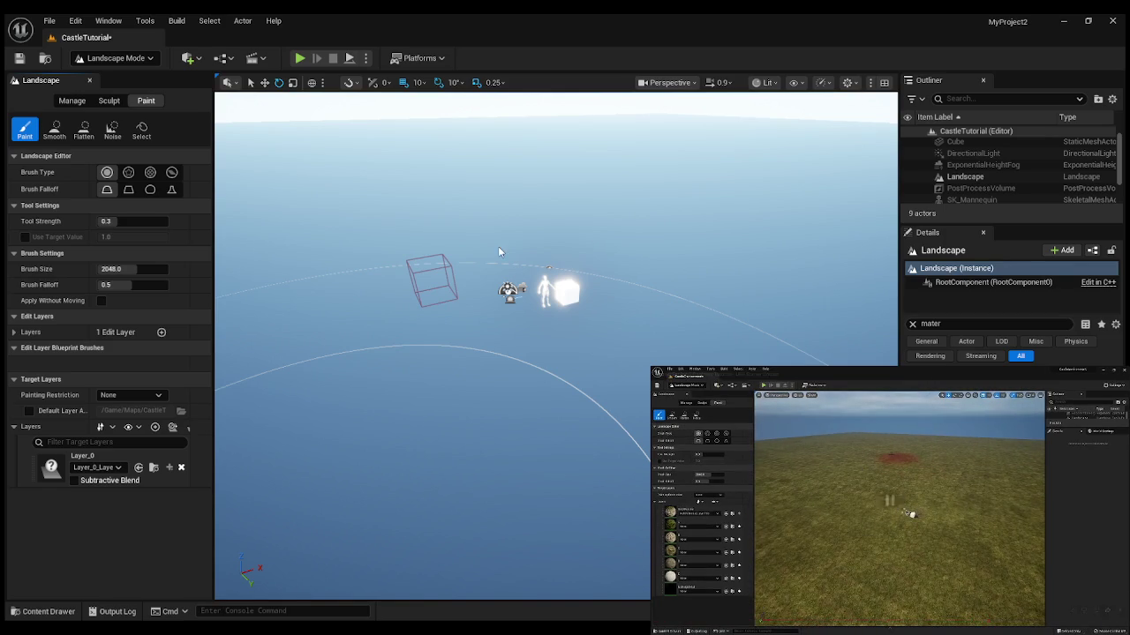
Close the Content Drawer, pick the Sculpt tool, then return to Paint showing Layer_0.
left_click(58, 611)
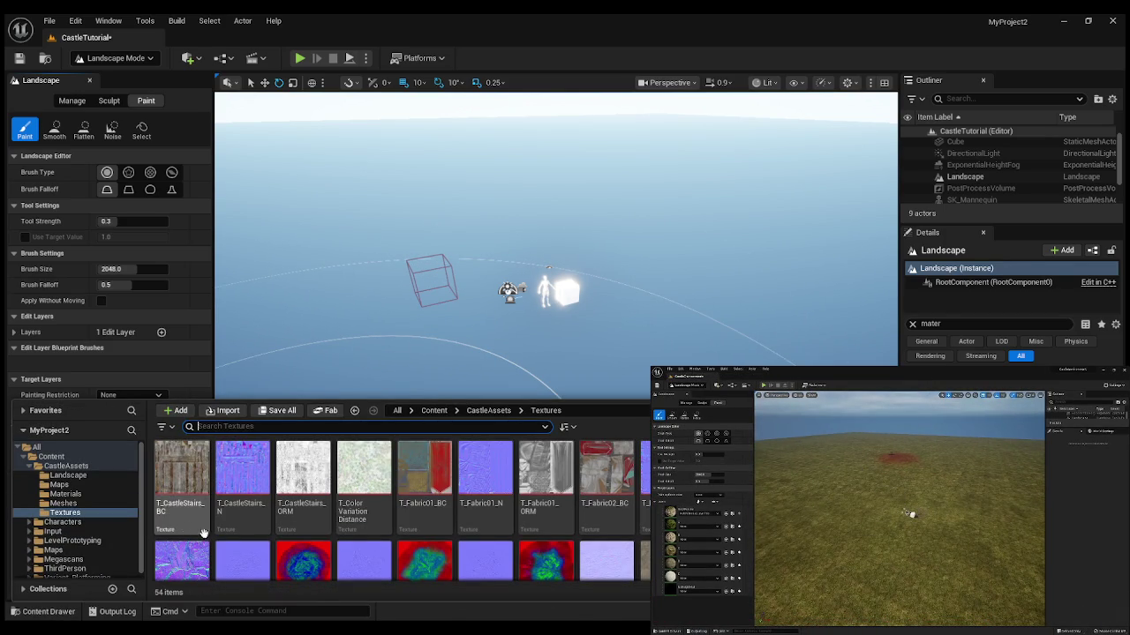
left_click(49, 611)
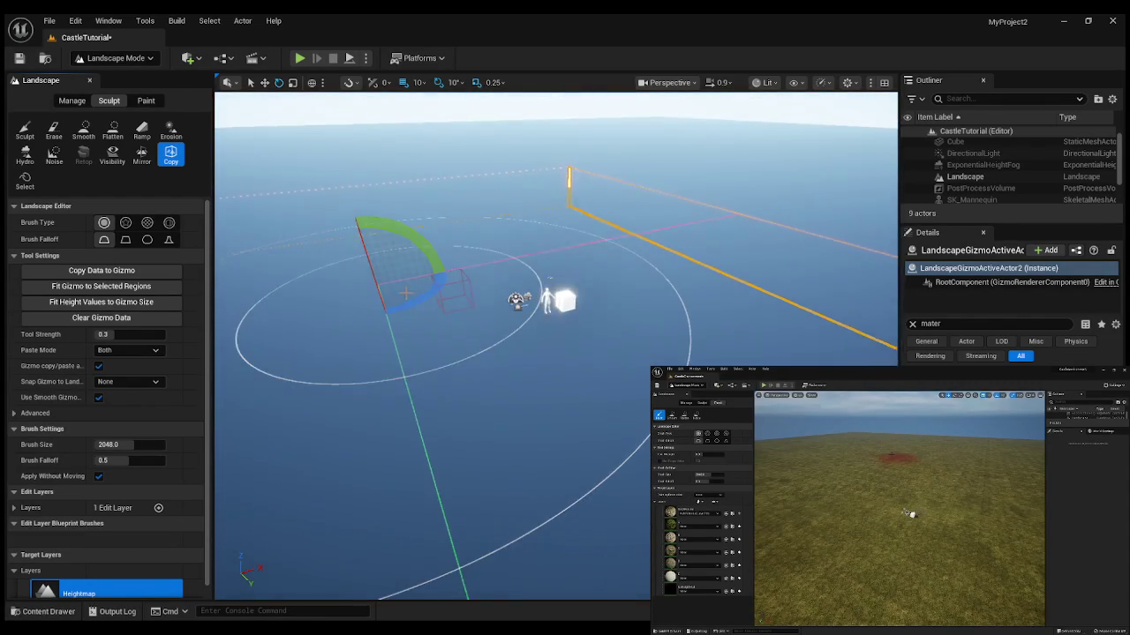
scroll(406, 293, "up", 3)
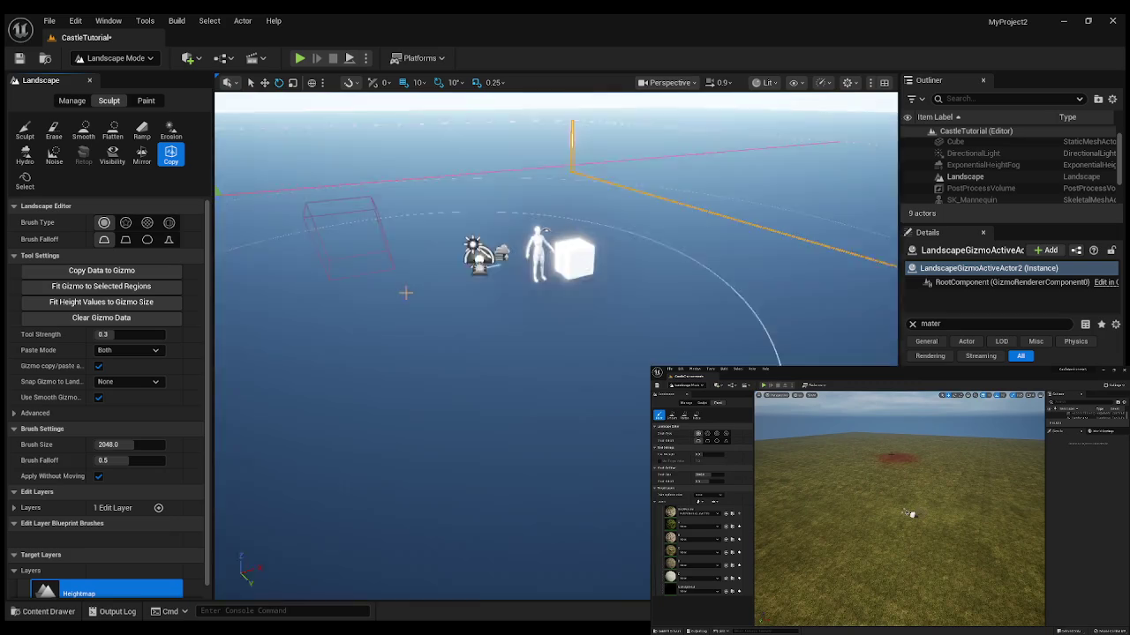
scroll(110, 471, "down", 1)
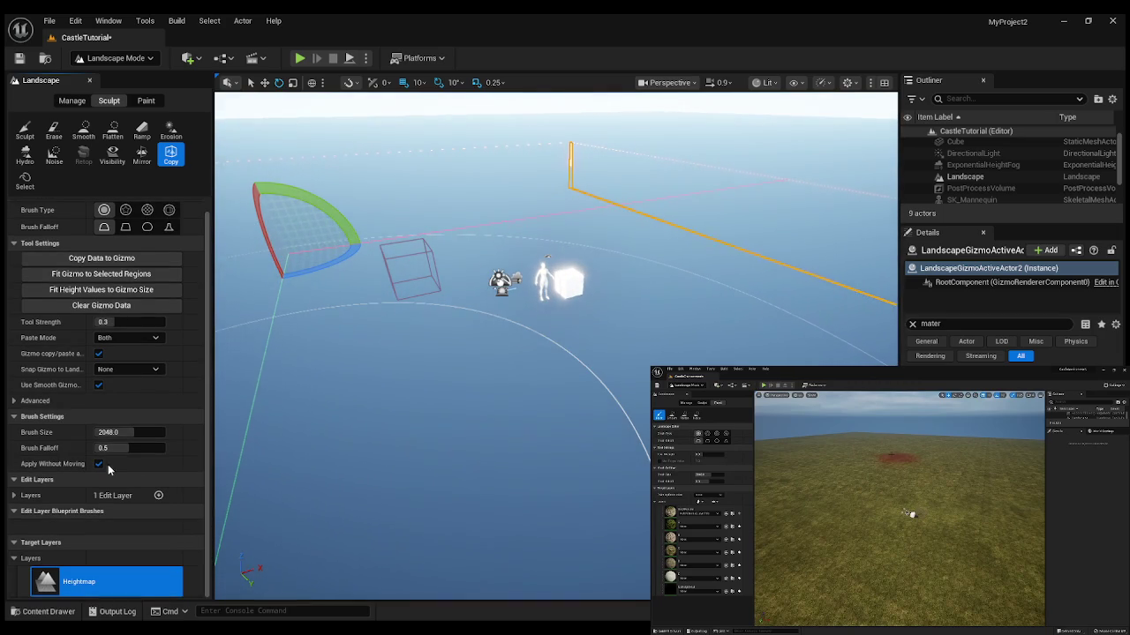
left_click(24, 130)
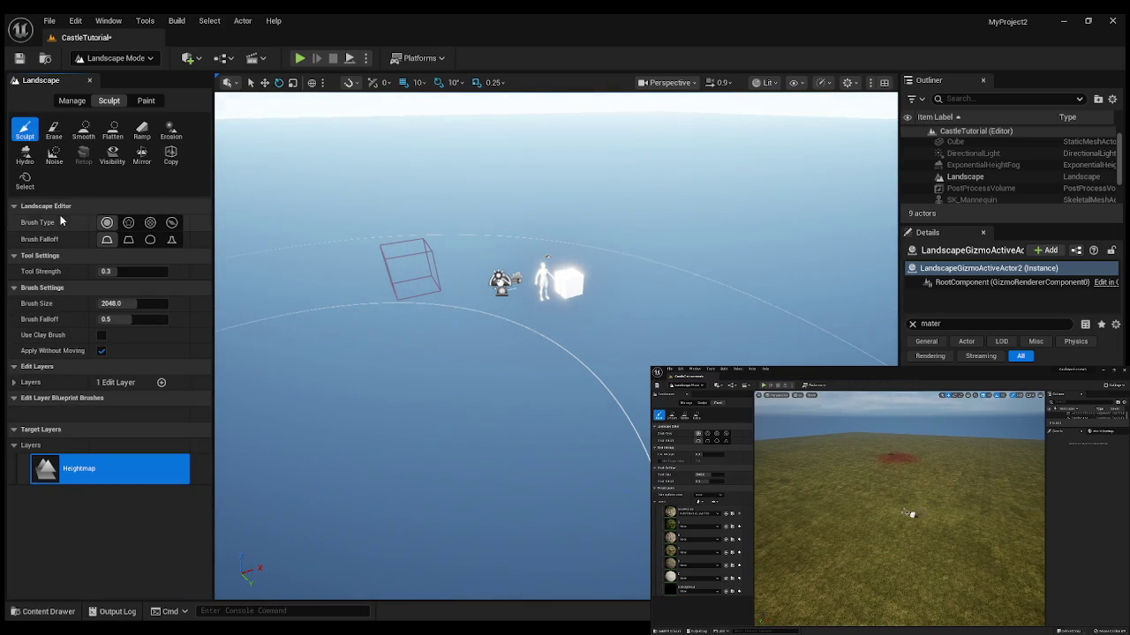
left_click(146, 100)
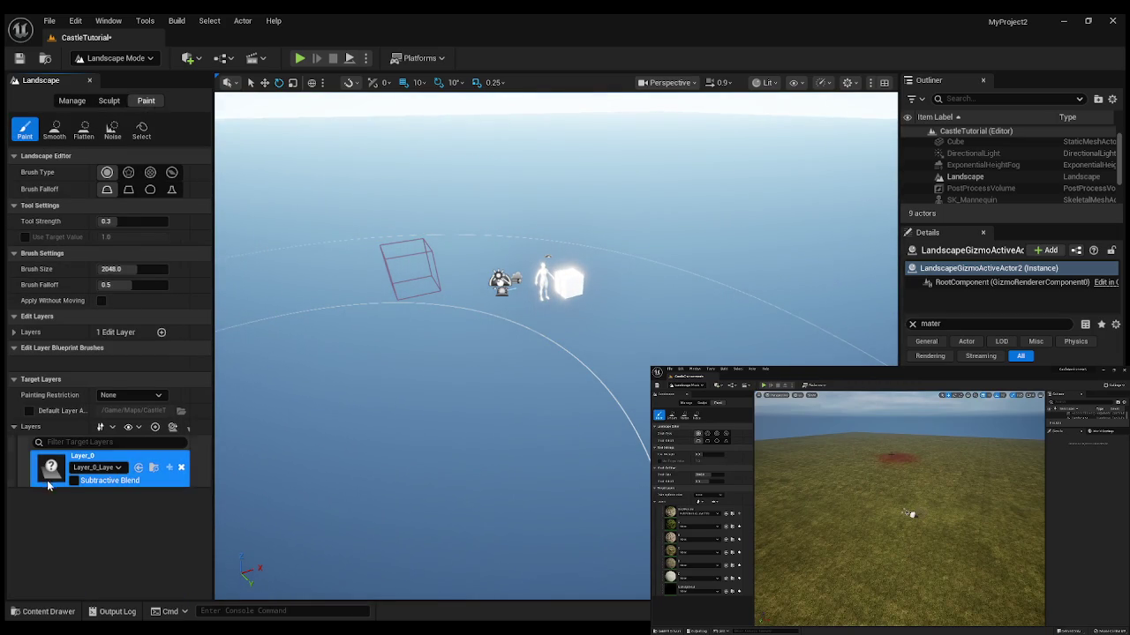
Select the Landscape actor in the Outliner.
scroll(561, 385, "down", 1)
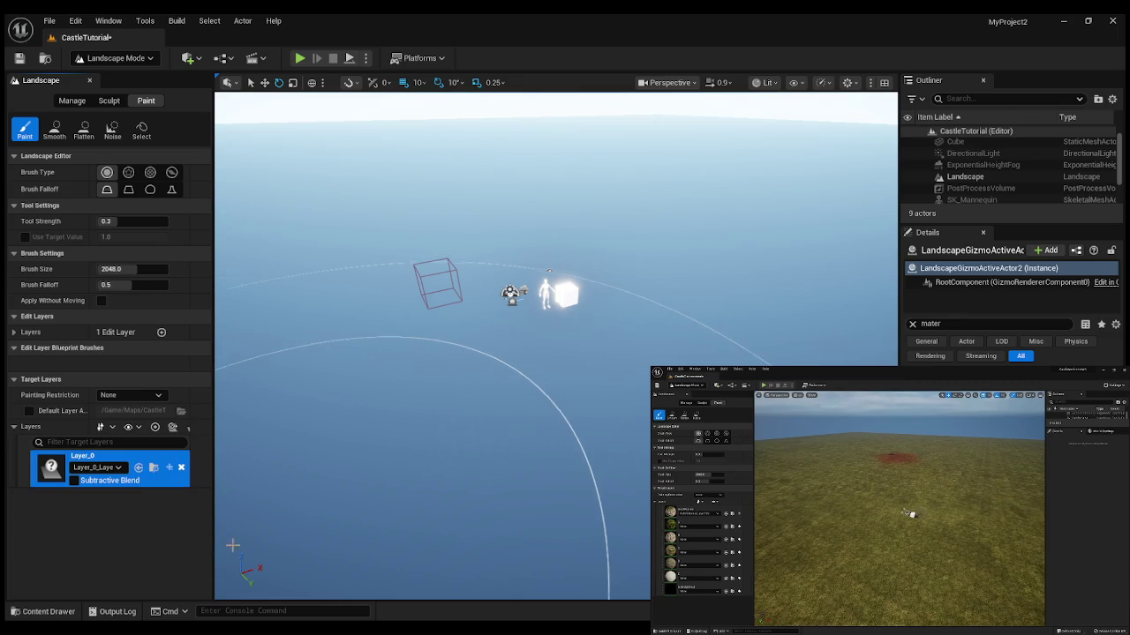
left_click(31, 611)
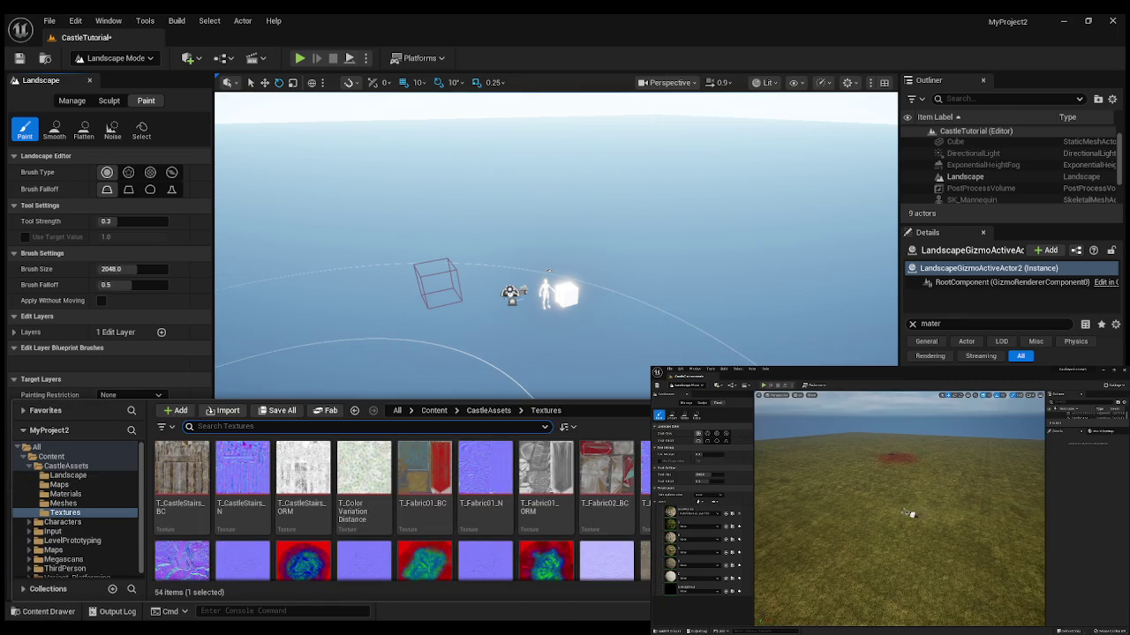
key("ctrl+space")
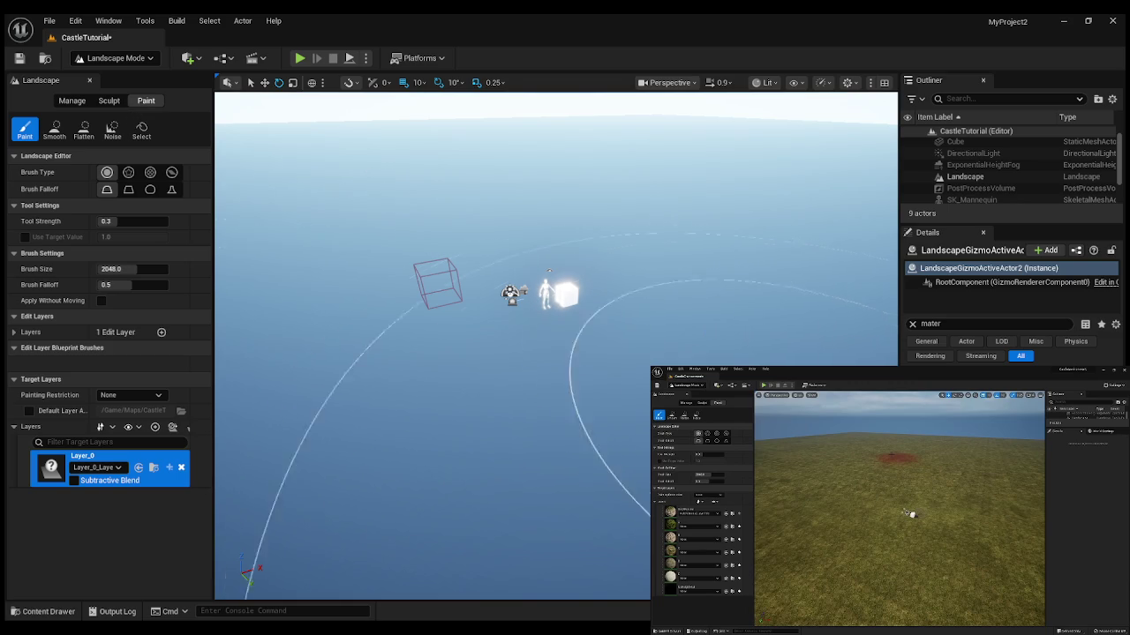
left_click(965, 177)
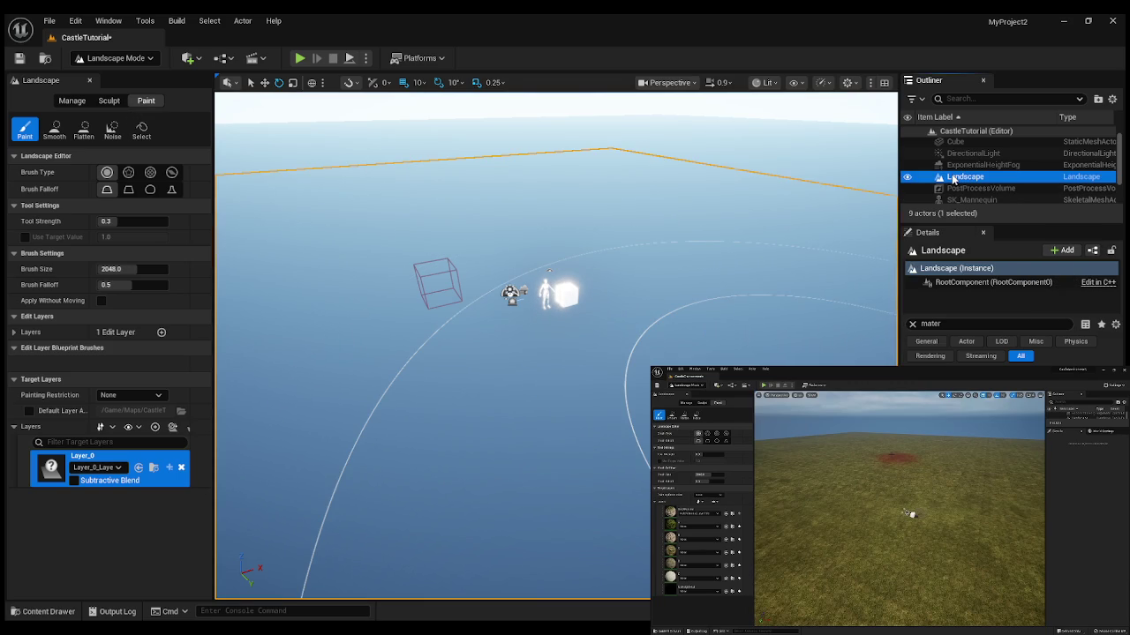
Open the Content Drawer on the CastleAssets Landscape folder's materials.
left_click(42, 612)
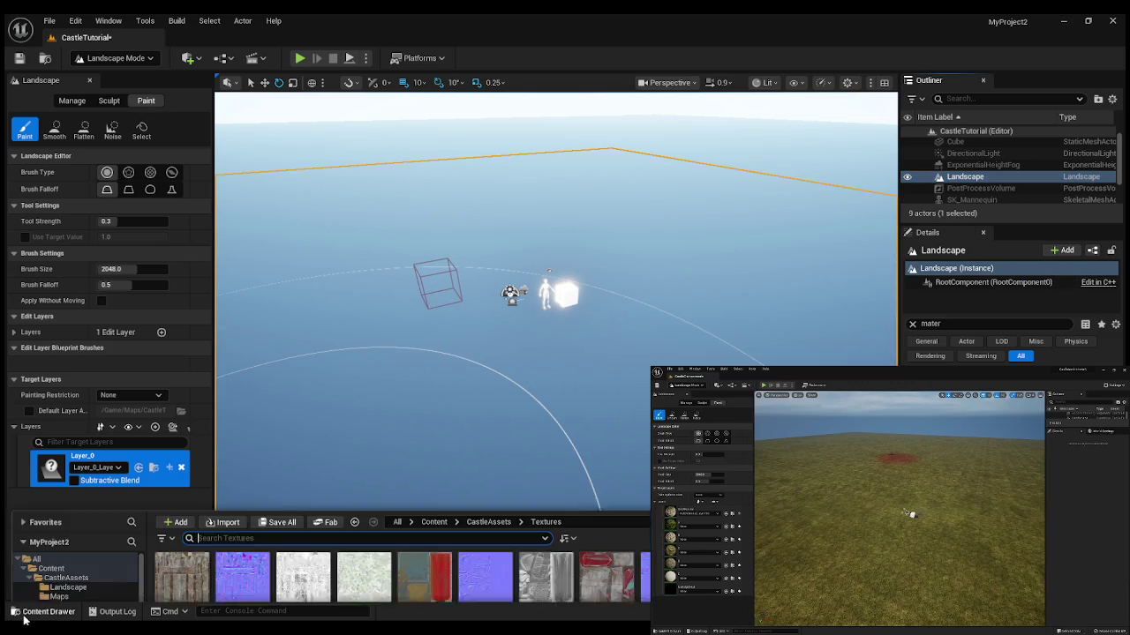
key("ctrl+space")
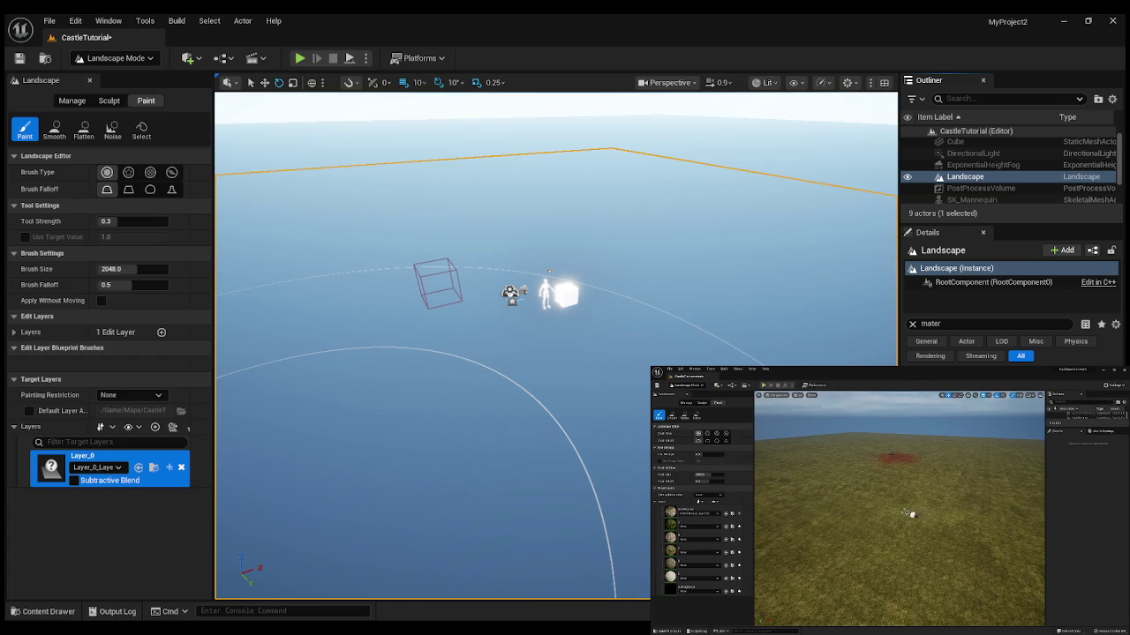
left_click(44, 610)
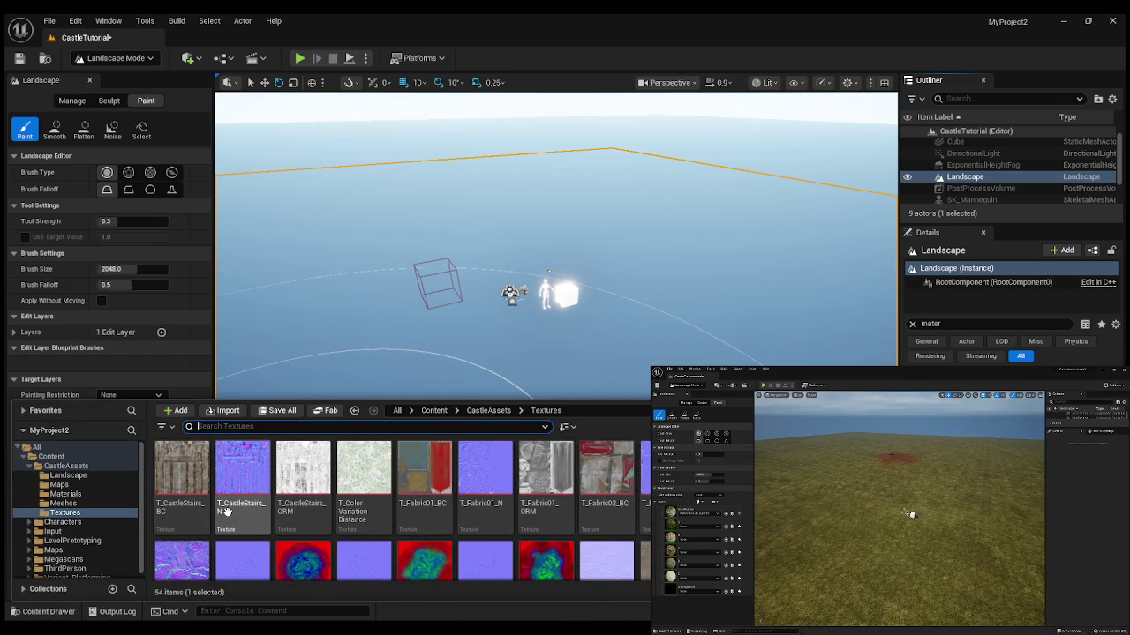
scroll(645, 554, "down", 3)
scroll(645, 554, "up", 5)
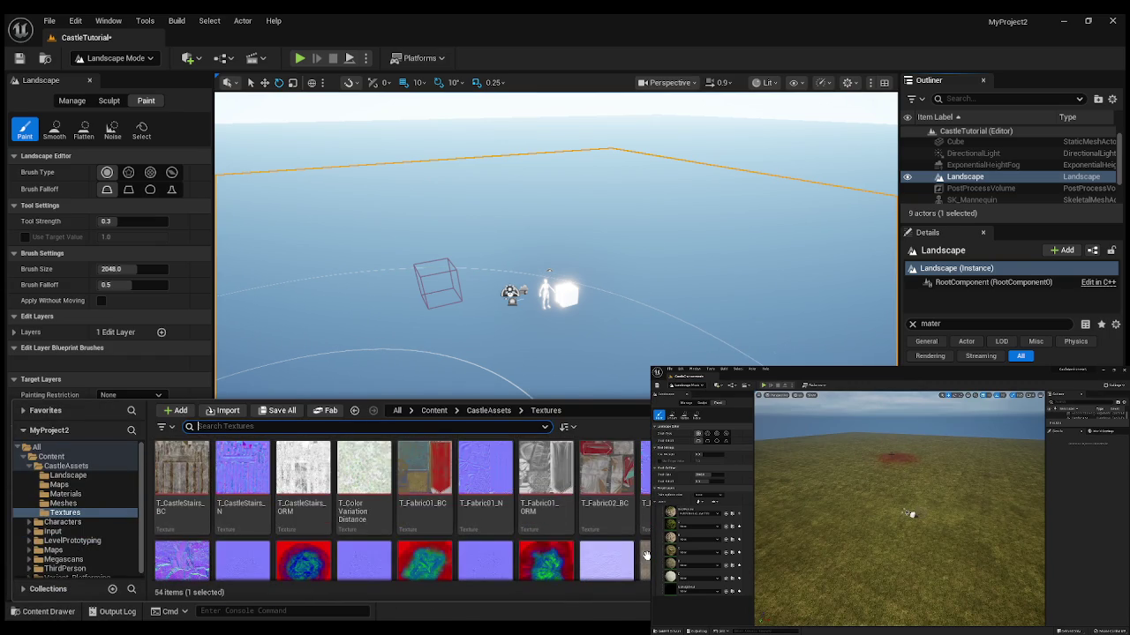
left_click(74, 478)
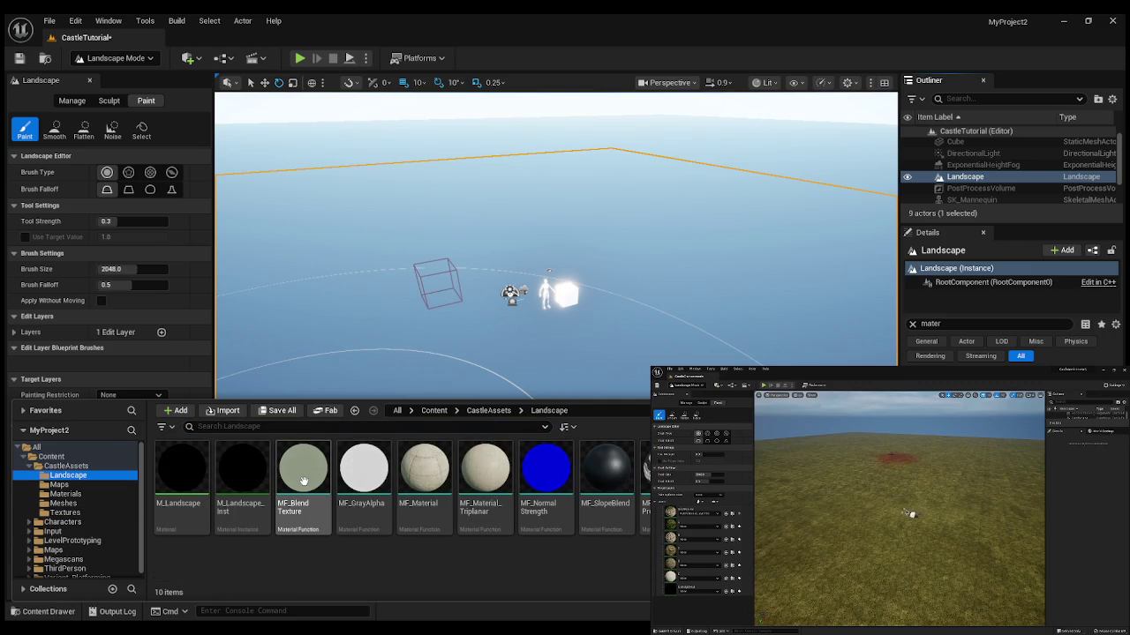
Browse the Maps folder in the folder tree, then dismiss the Content Drawer to reveal Layer_0.
mouse_move(683, 519)
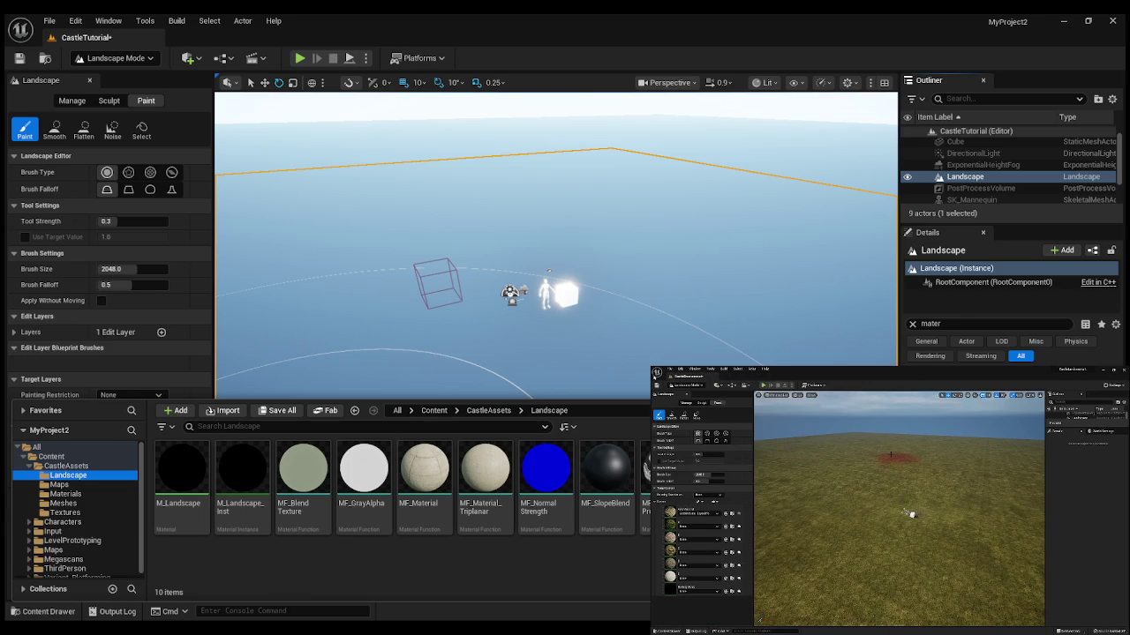
mouse_move(755, 422)
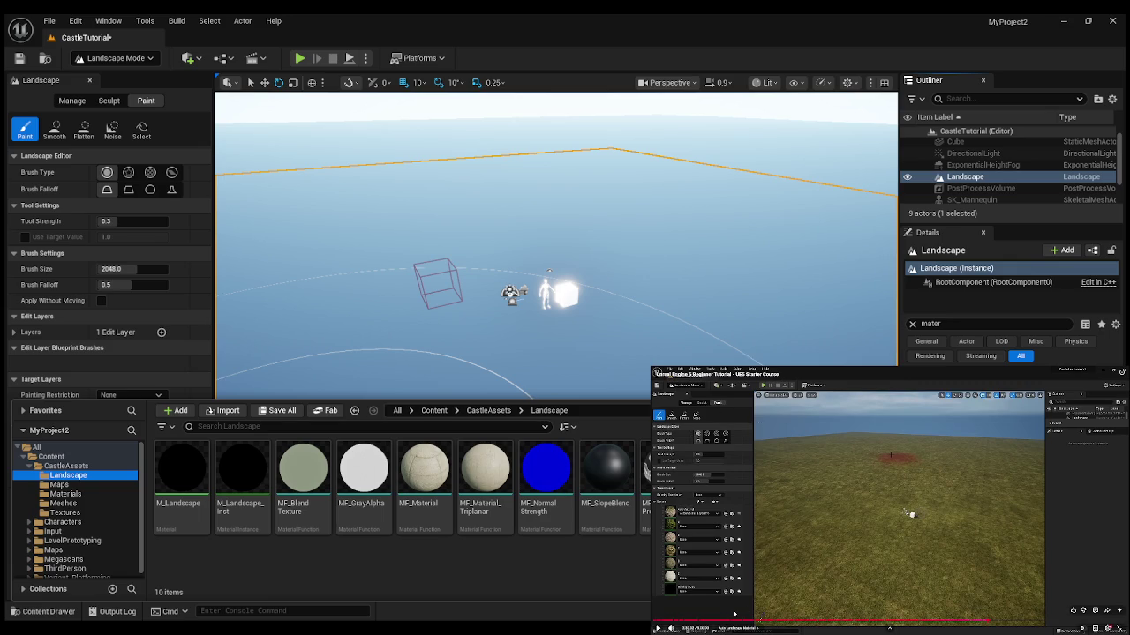
left_click(734, 613)
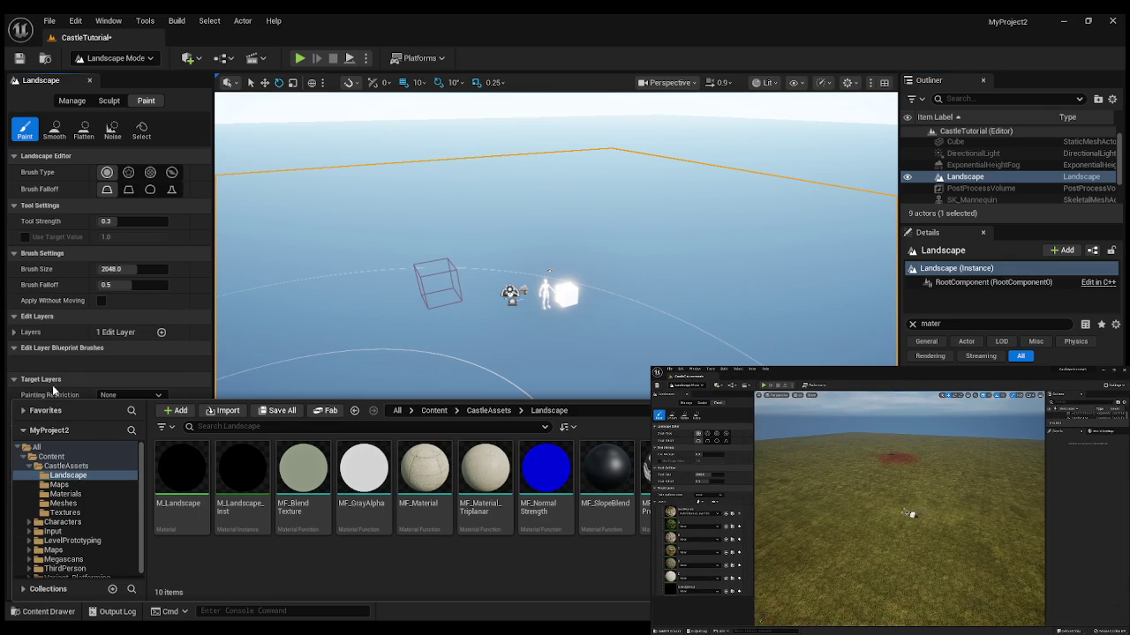
left_click(58, 485)
left_click(59, 477)
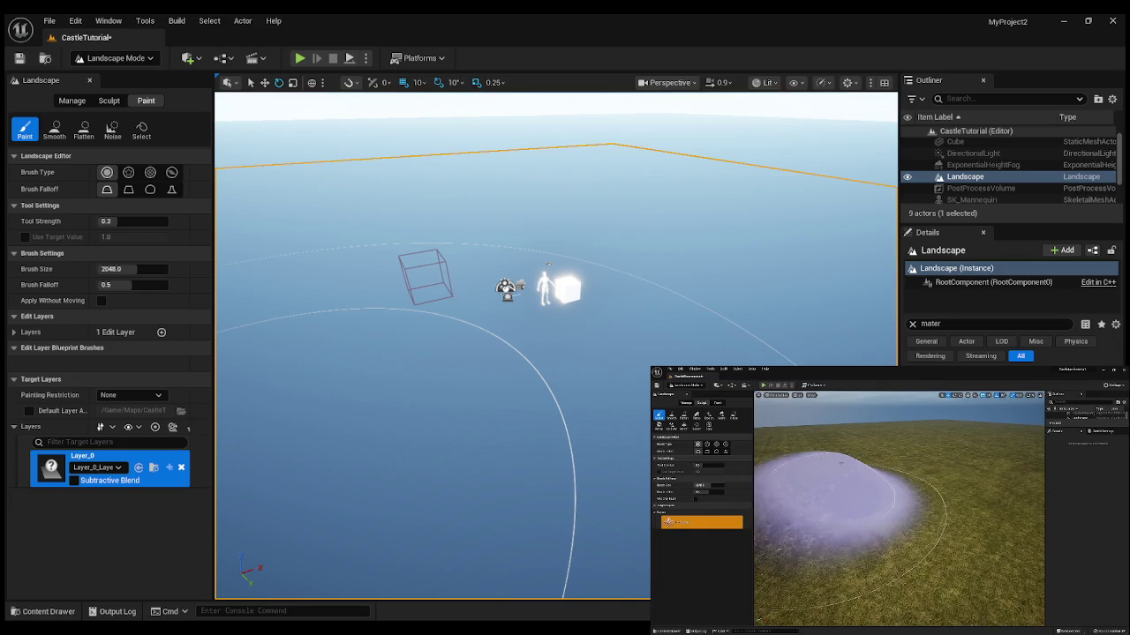
Pause the tutorial video and reopen the Content Drawer on the Landscape folder.
left_click(851, 484)
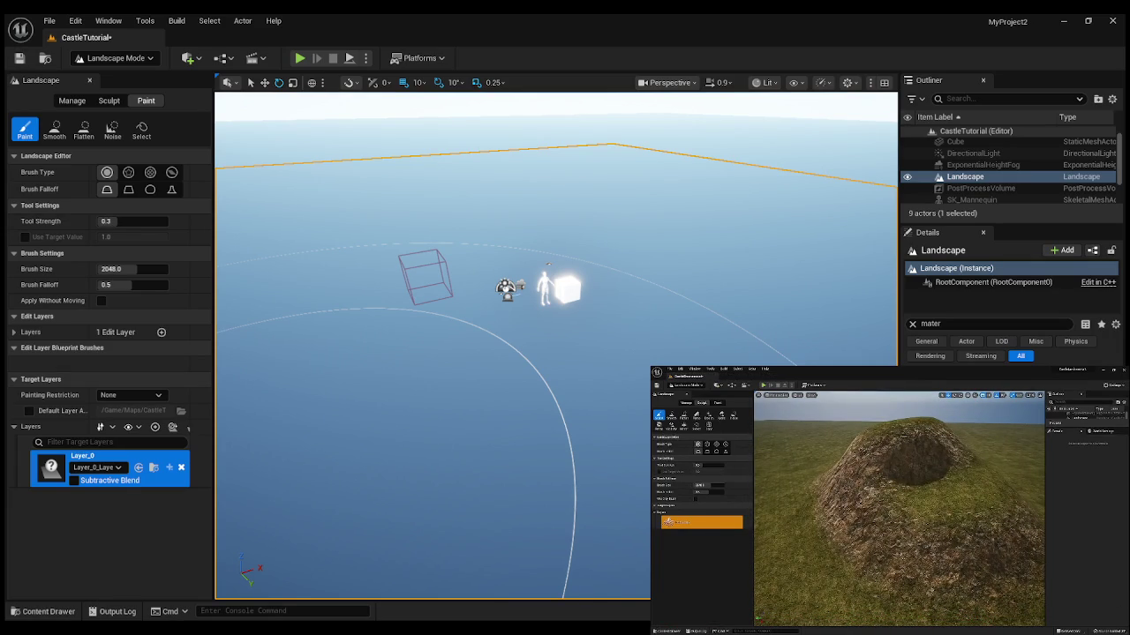
mouse_move(855, 488)
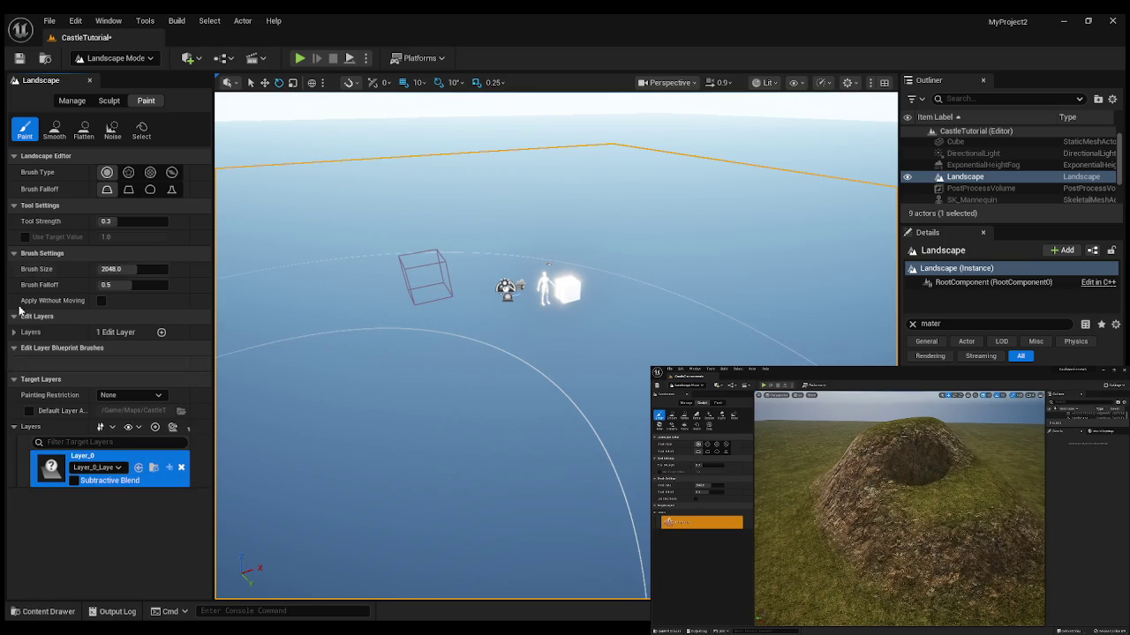
left_click(48, 611)
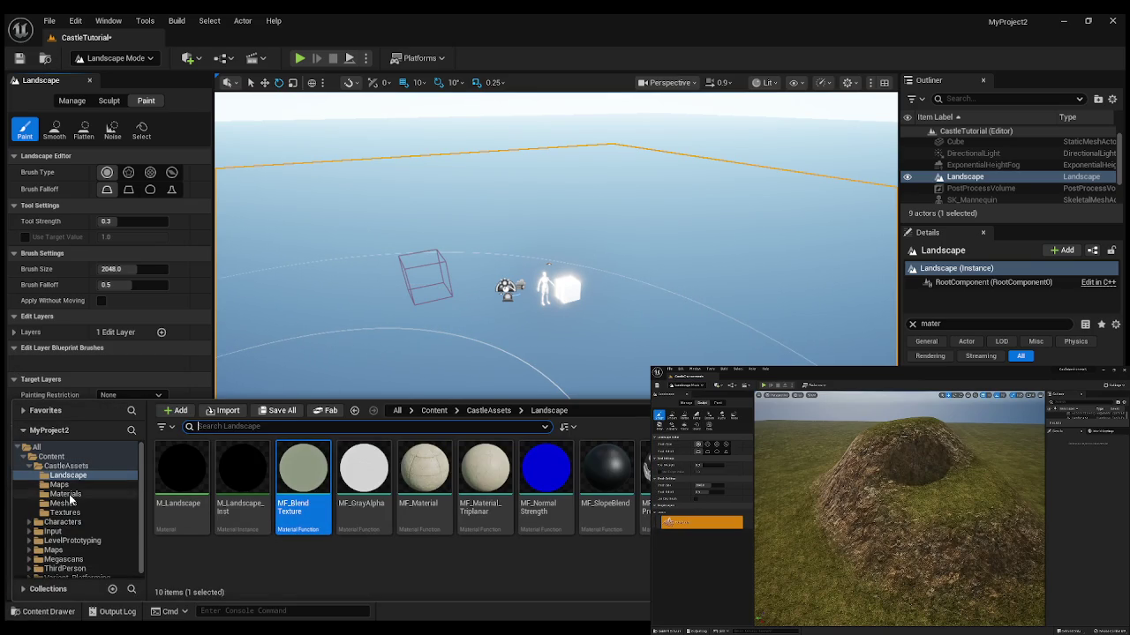
Look through the CastleAssets Materials folder, then hide the Content Drawer to show Target Layers.
left_click(67, 493)
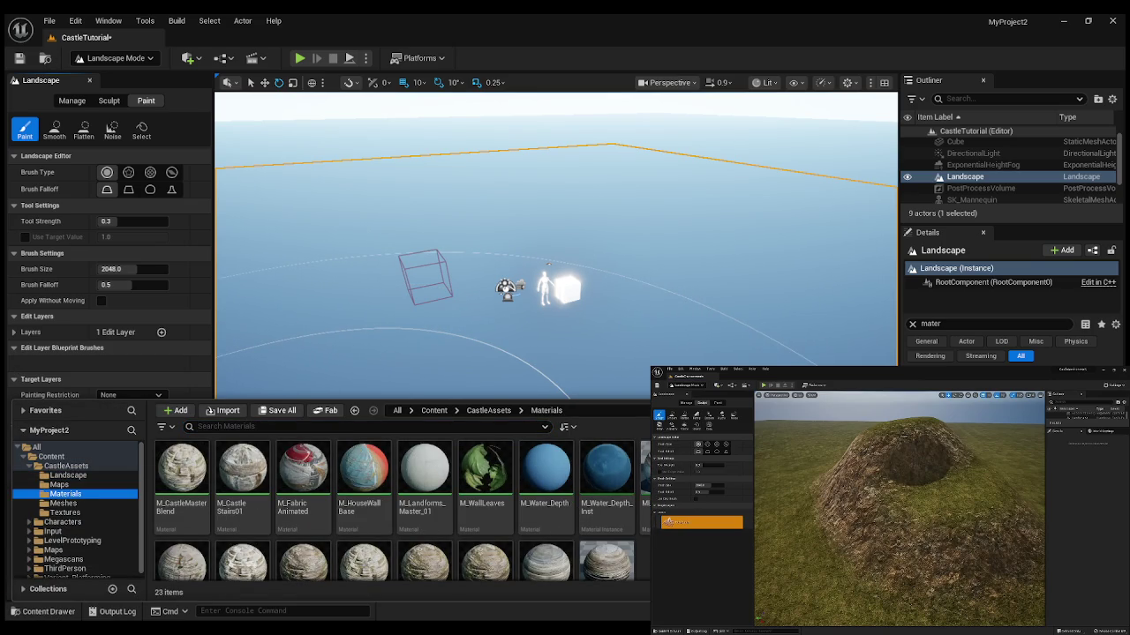
scroll(402, 510, "down", 2)
scroll(401, 511, "up", 2)
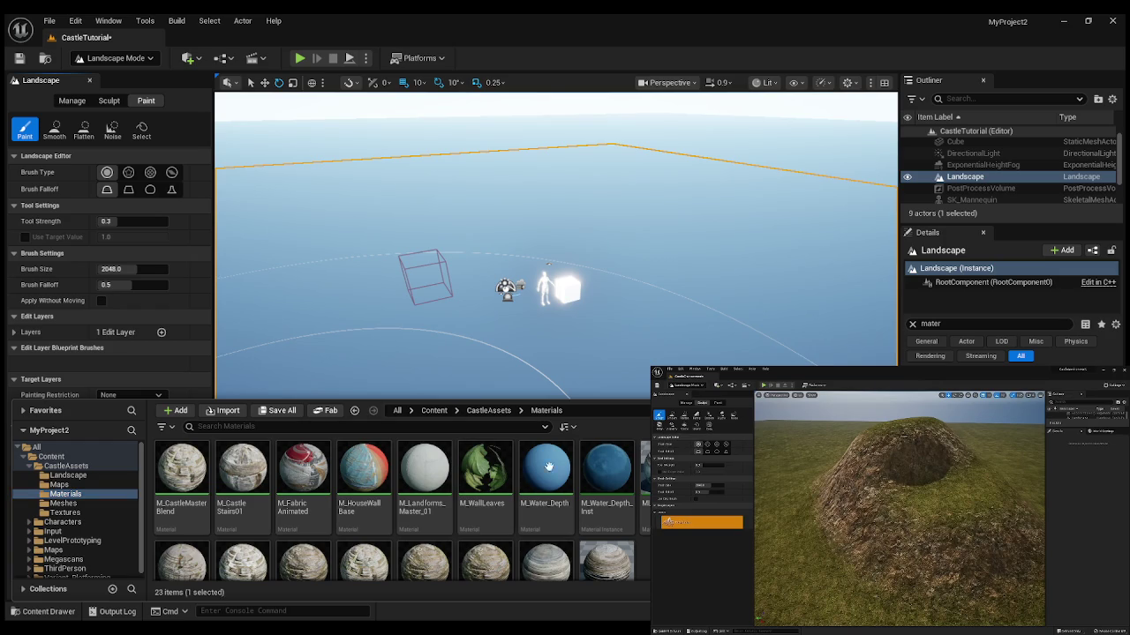
left_click(119, 367)
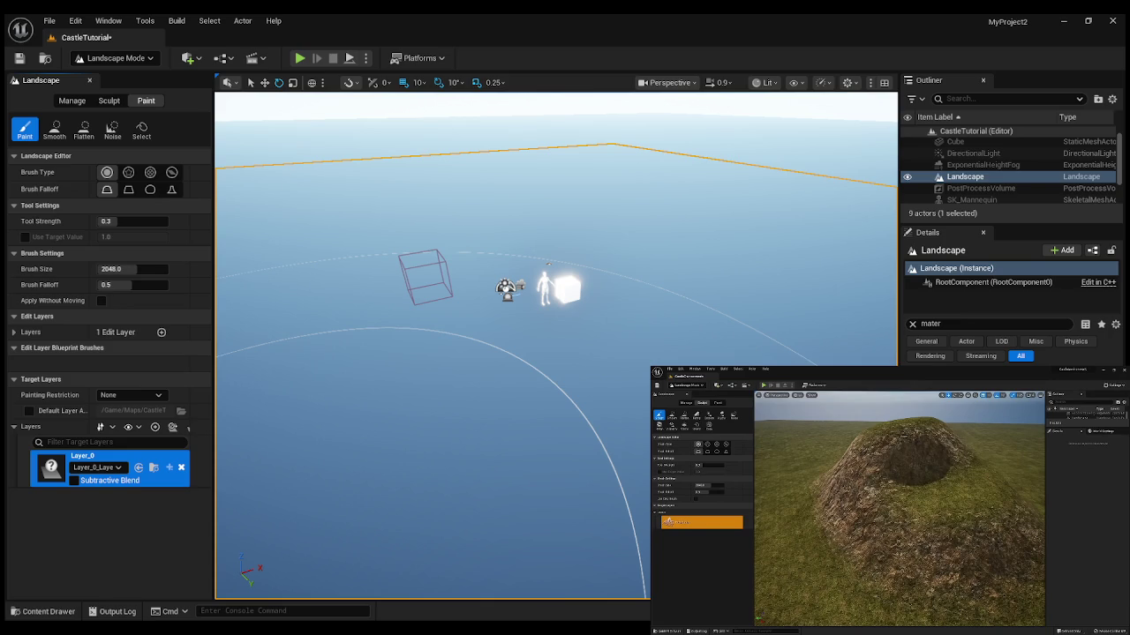
mouse_move(1013, 519)
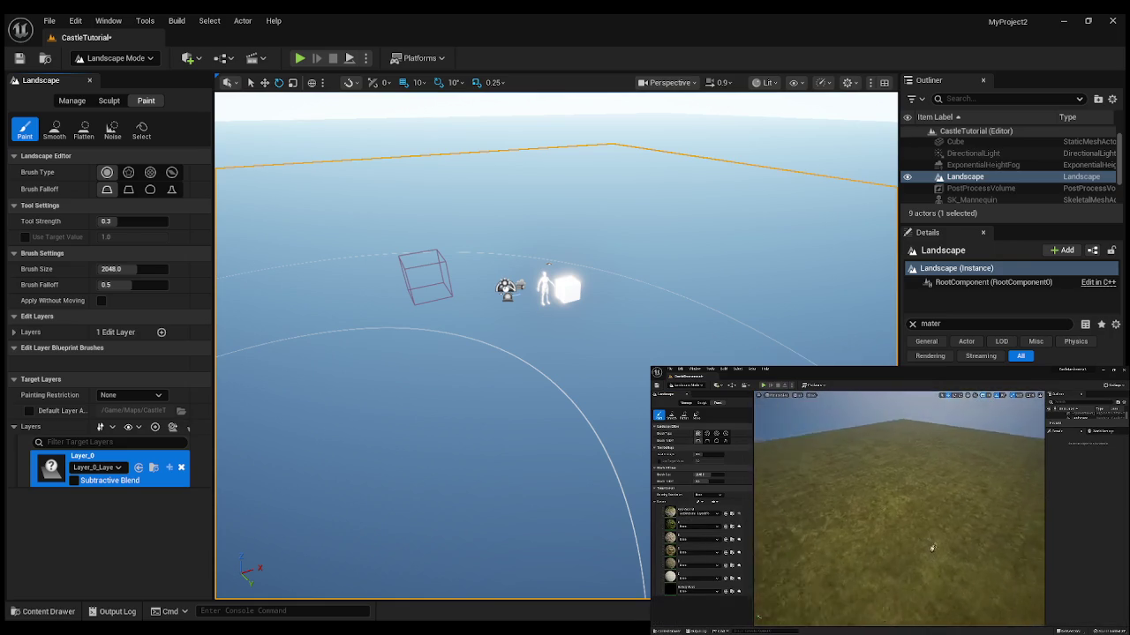
mouse_move(886, 512)
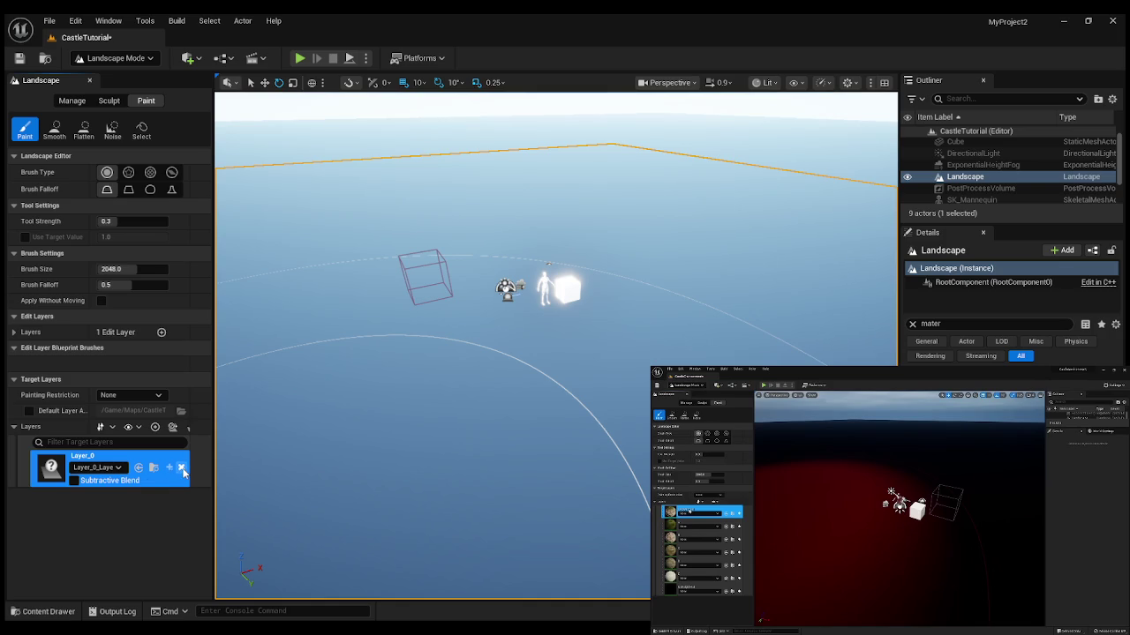
Delete the Layer_0 target layer, leaving the landscape grey checkered.
left_click(181, 468)
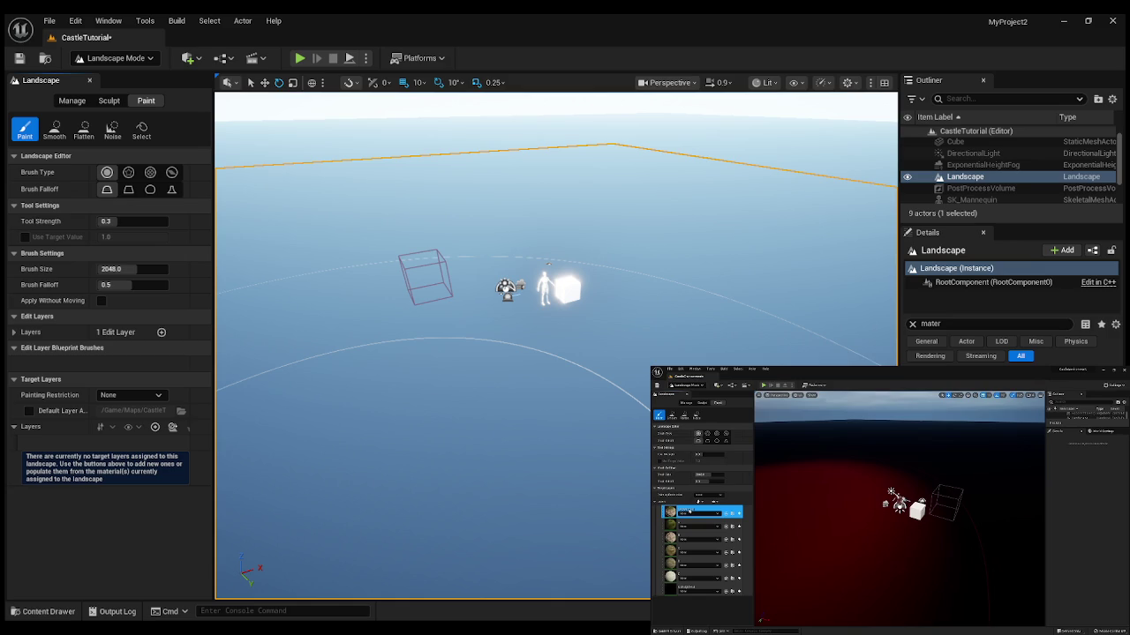
mouse_move(889, 628)
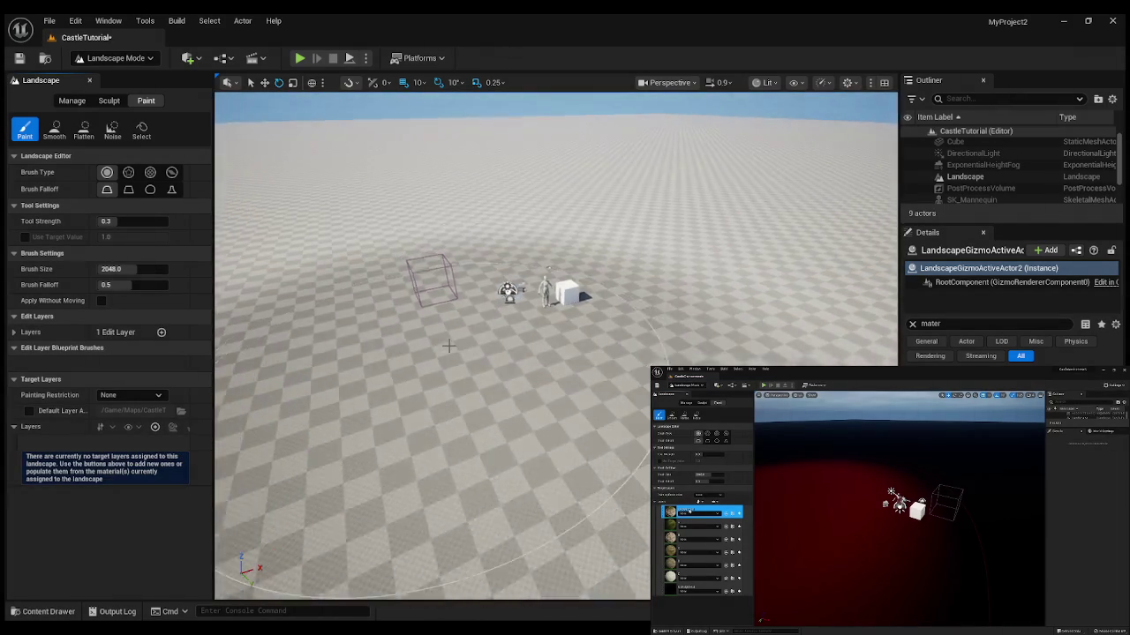
Move the view toward the actors, return to Selection Mode, and reopen the Content Drawer.
scroll(448, 347, "up", 2)
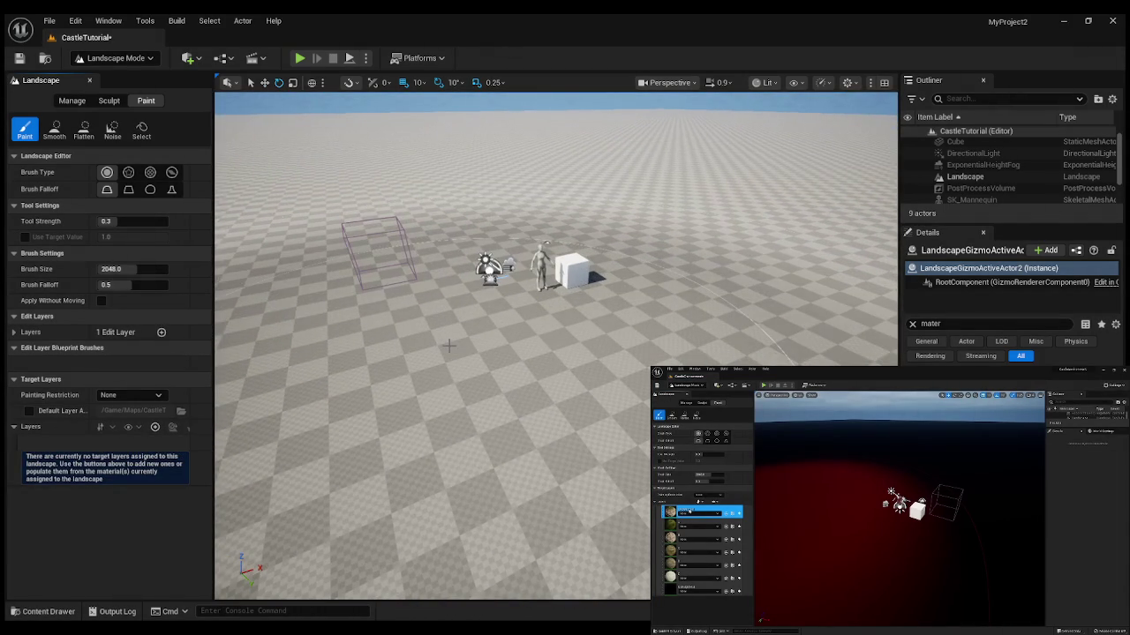
scroll(449, 346, "down", 5)
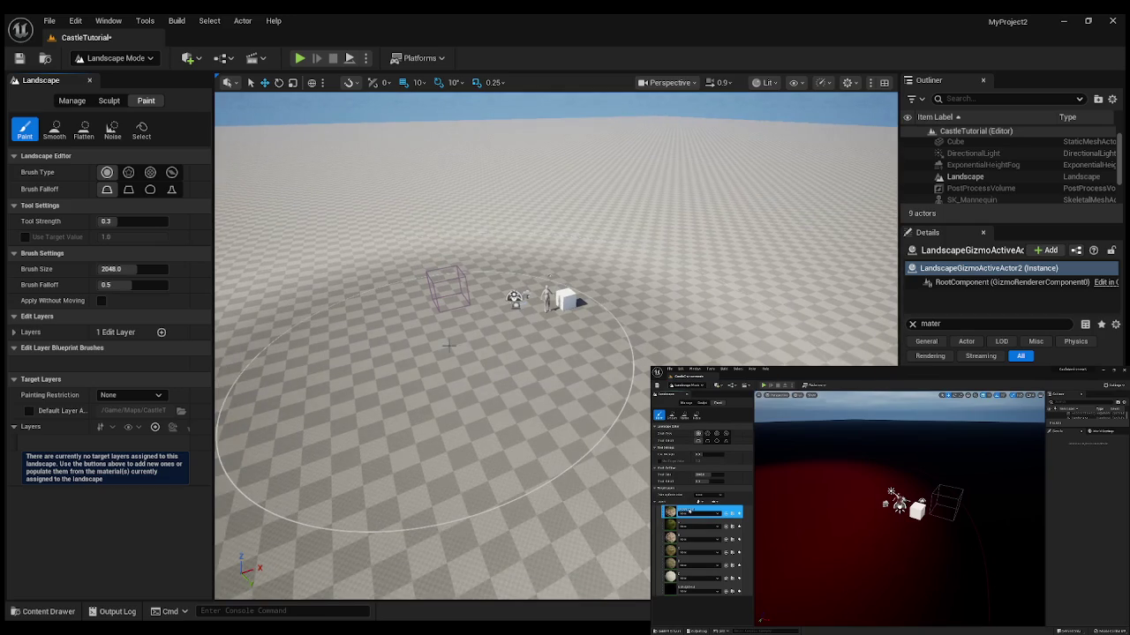
left_click_drag(449, 346, 443, 273)
left_click_drag(519, 488, 506, 573)
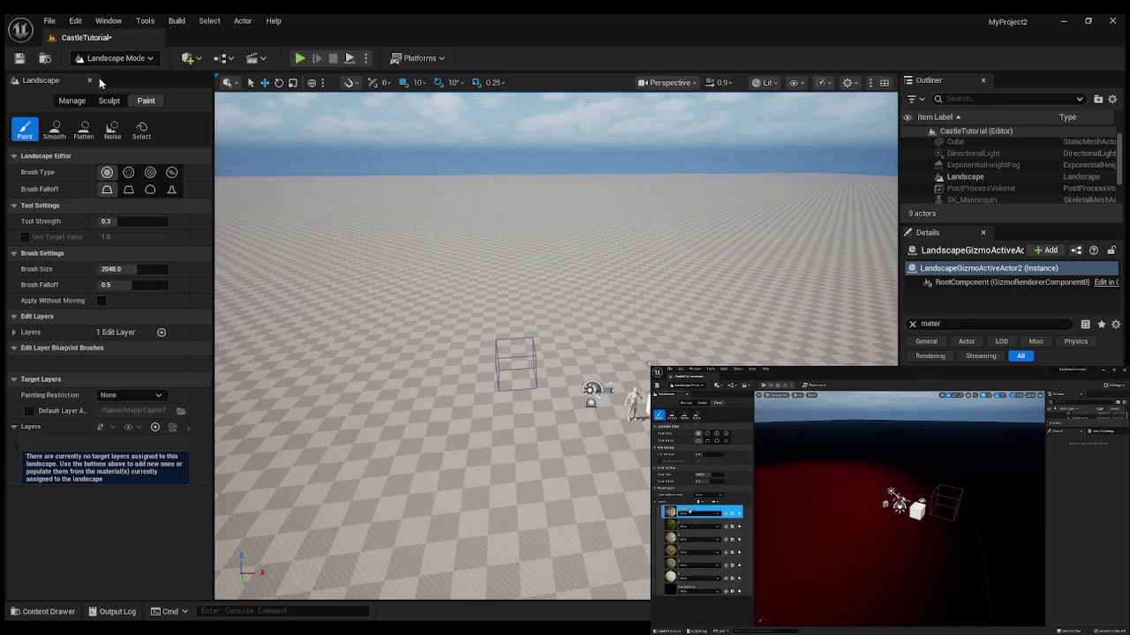
left_click(89, 80)
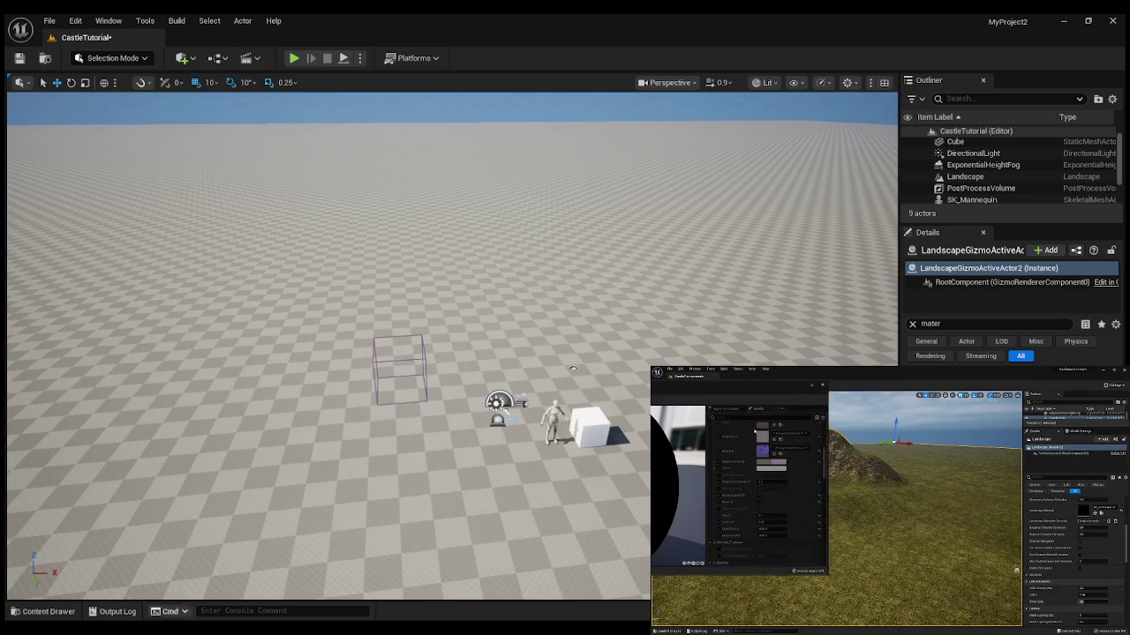
left_click(42, 611)
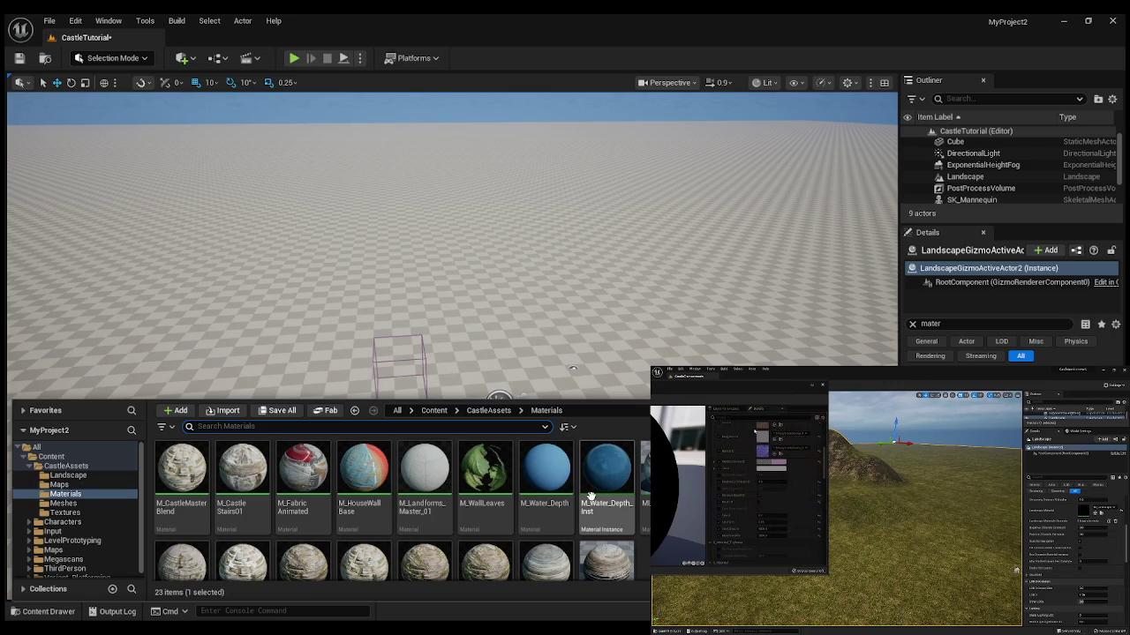
scroll(537, 538, "down", 1)
left_click(69, 475)
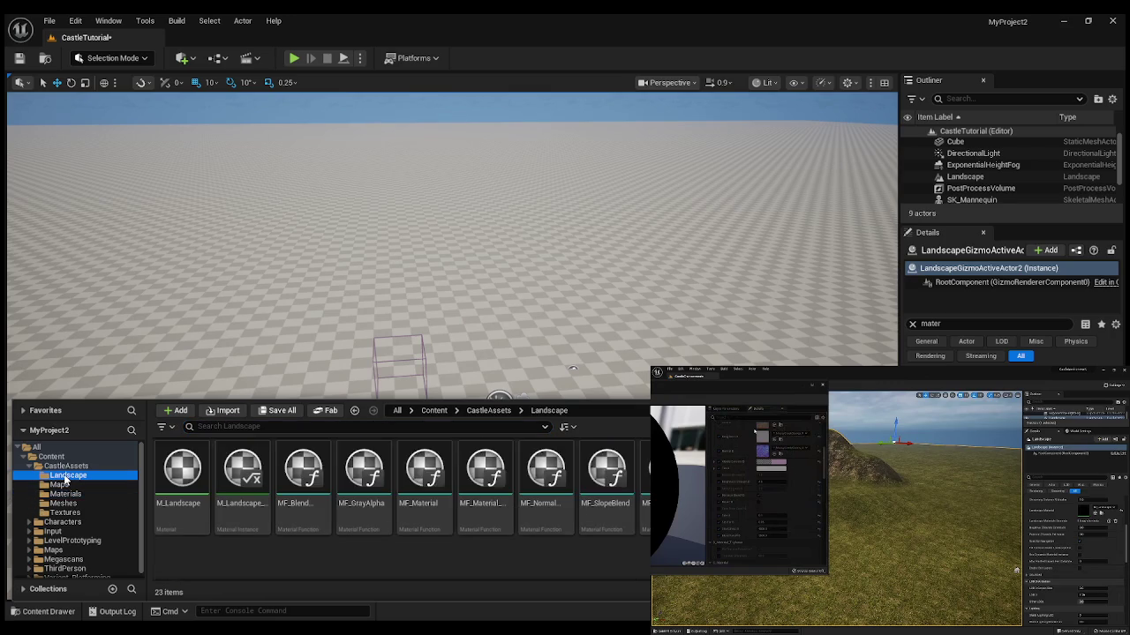
key("ctrl+space")
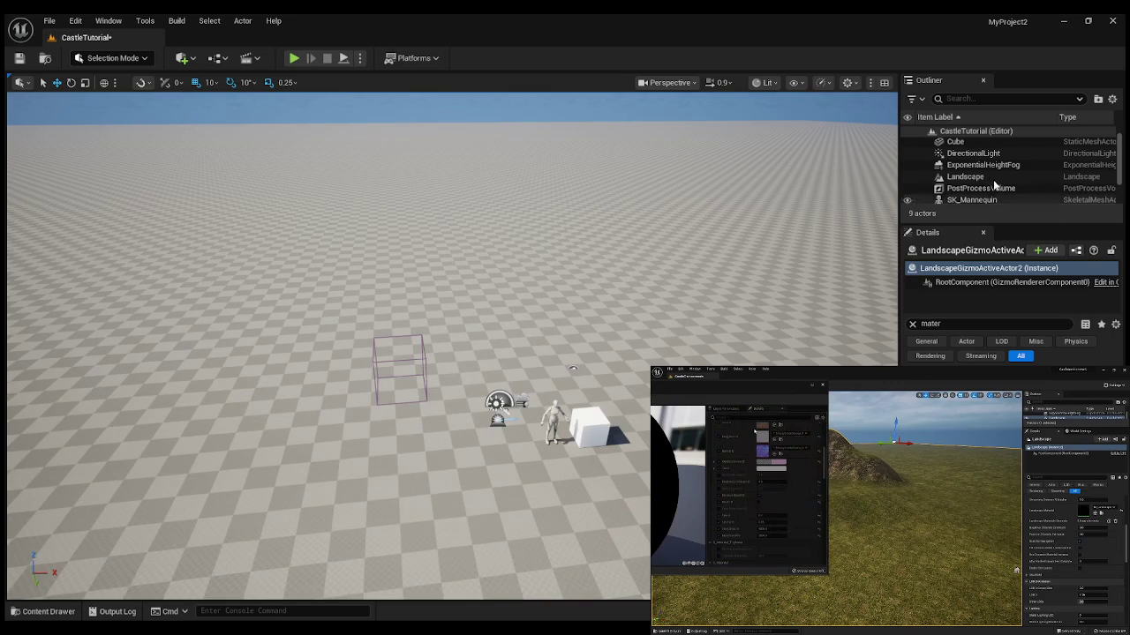
left_click(964, 176)
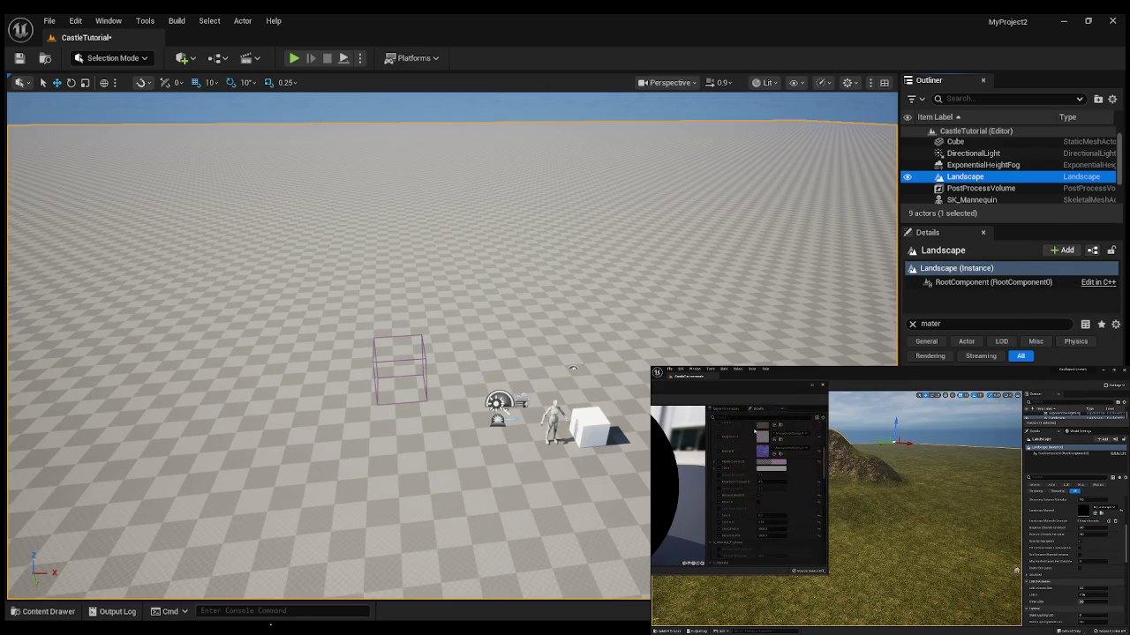
left_click(39, 611)
left_click(789, 328)
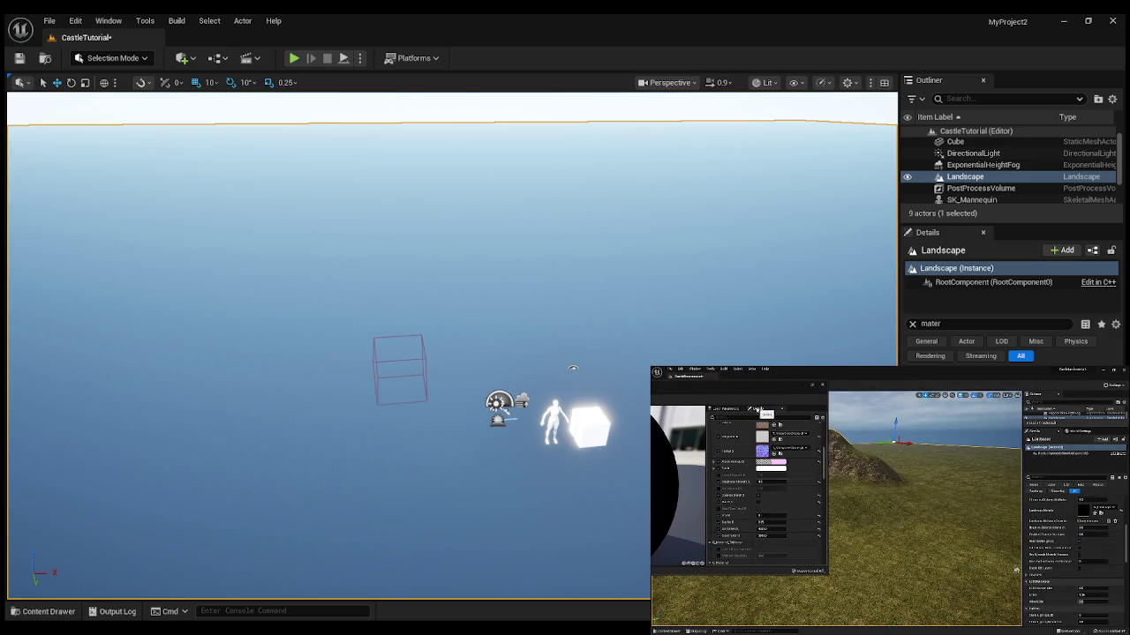
key("space")
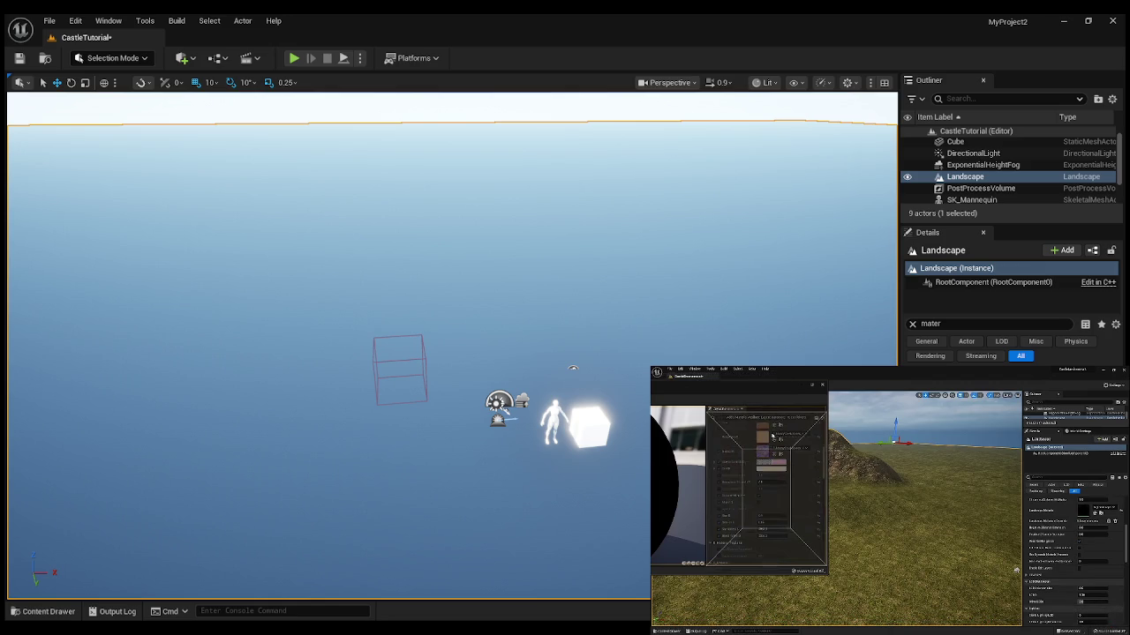
key("space")
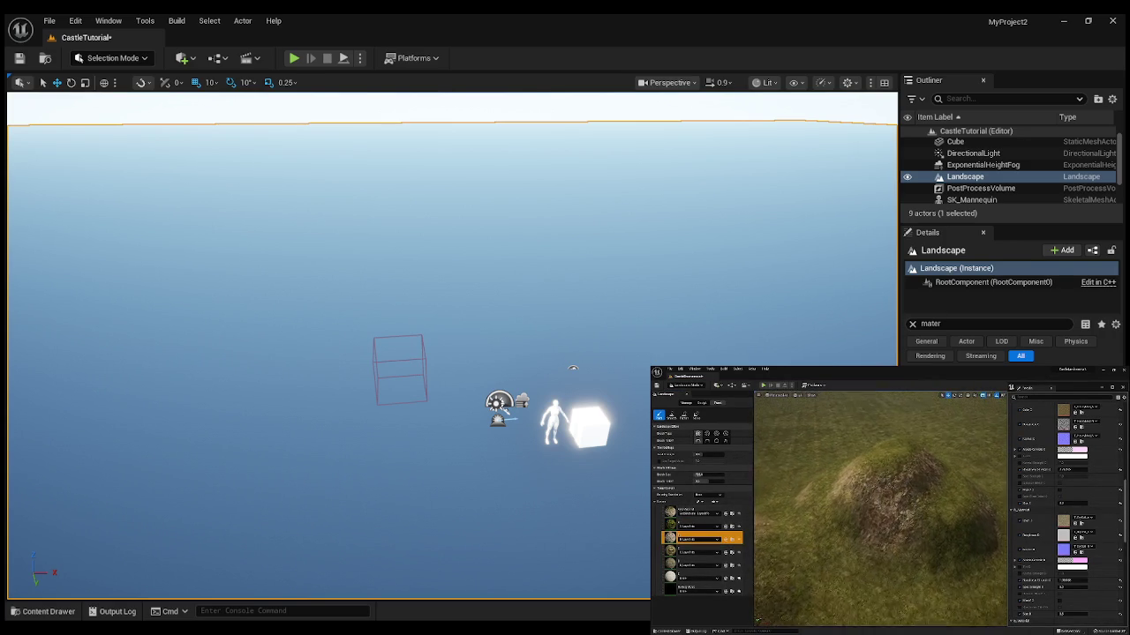
mouse_move(795, 516)
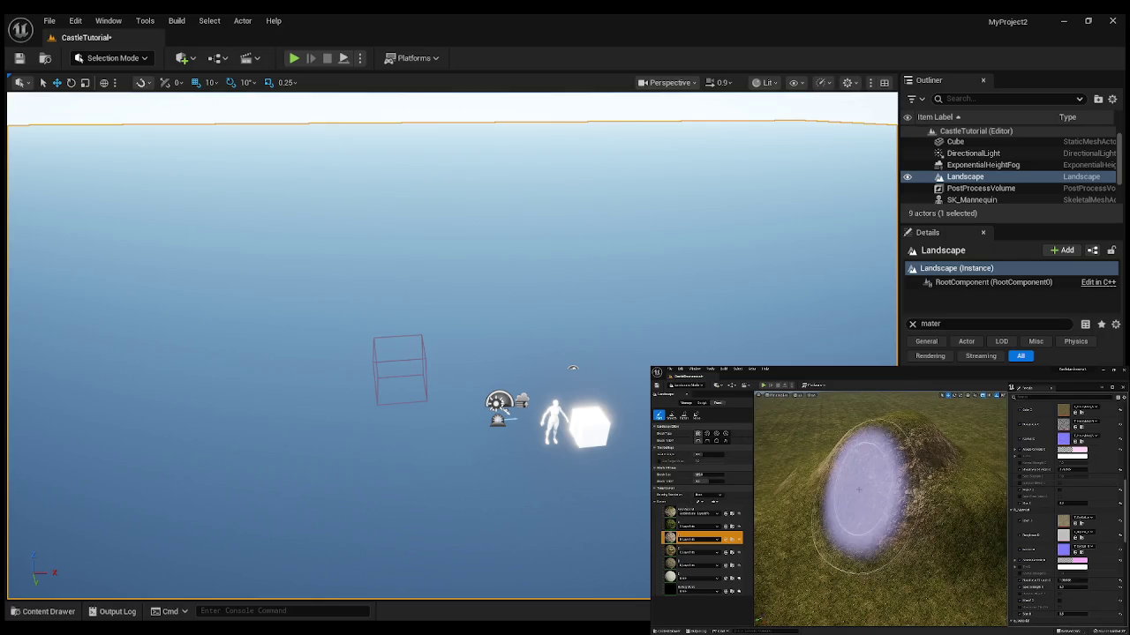
left_click(795, 516)
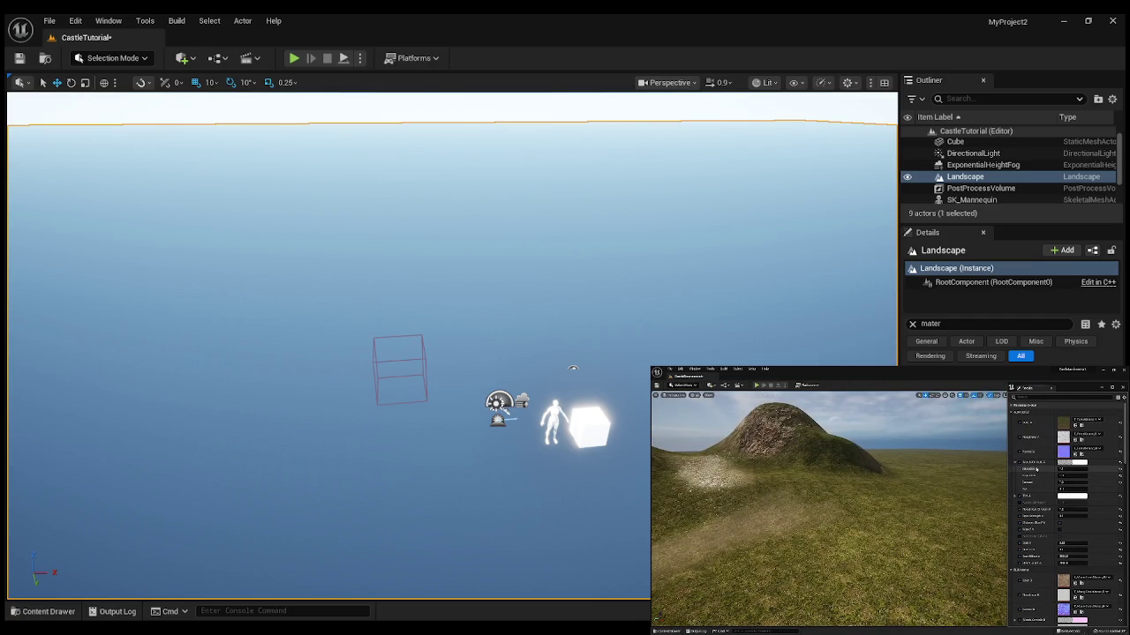
left_click(795, 515)
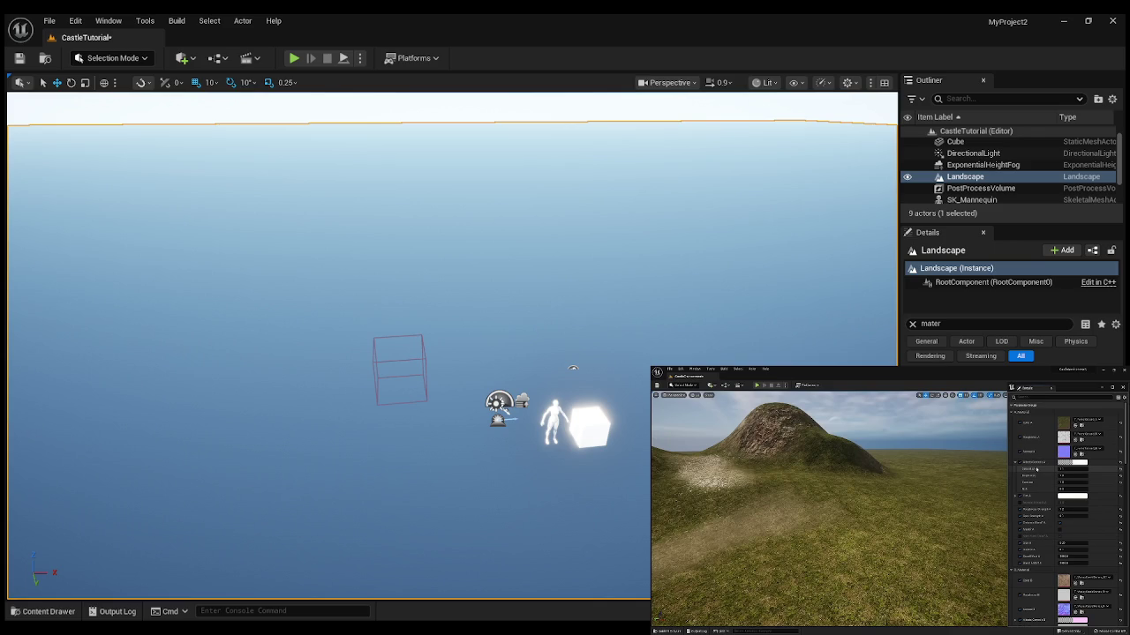
mouse_move(753, 567)
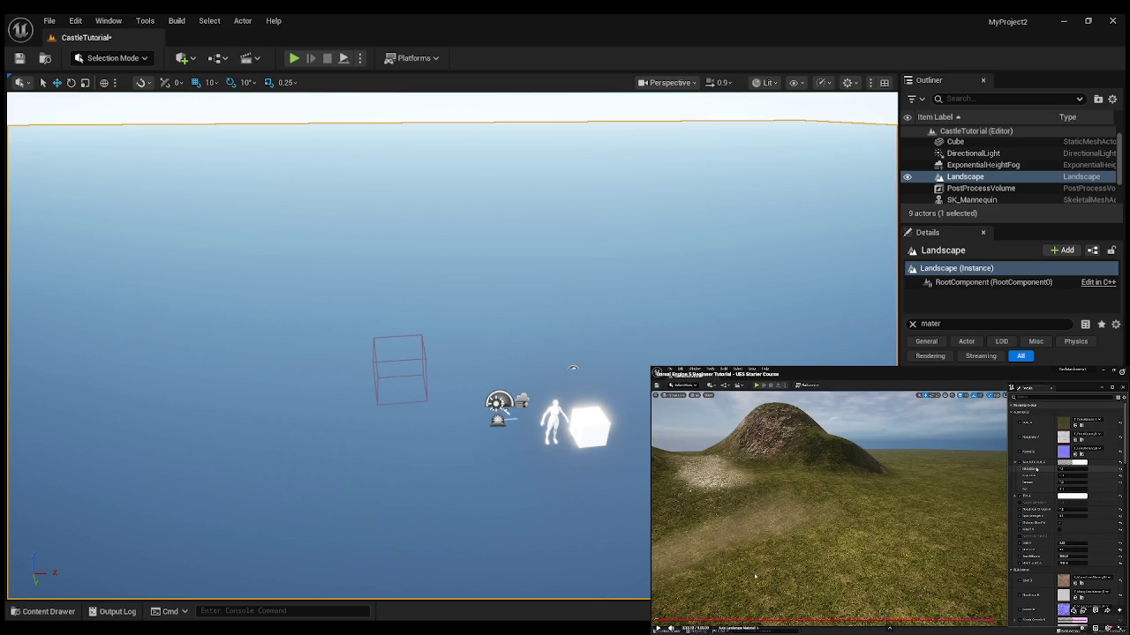
Dismiss the video's playback context menu and switch to the YouTube page tab.
right_click(747, 377)
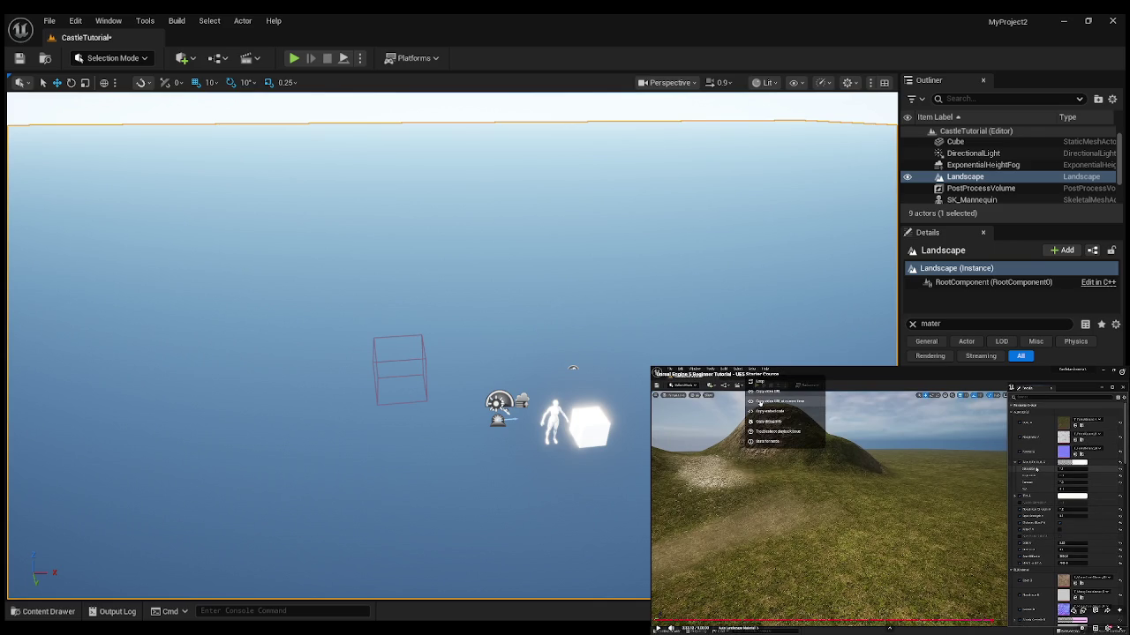
left_click(760, 403)
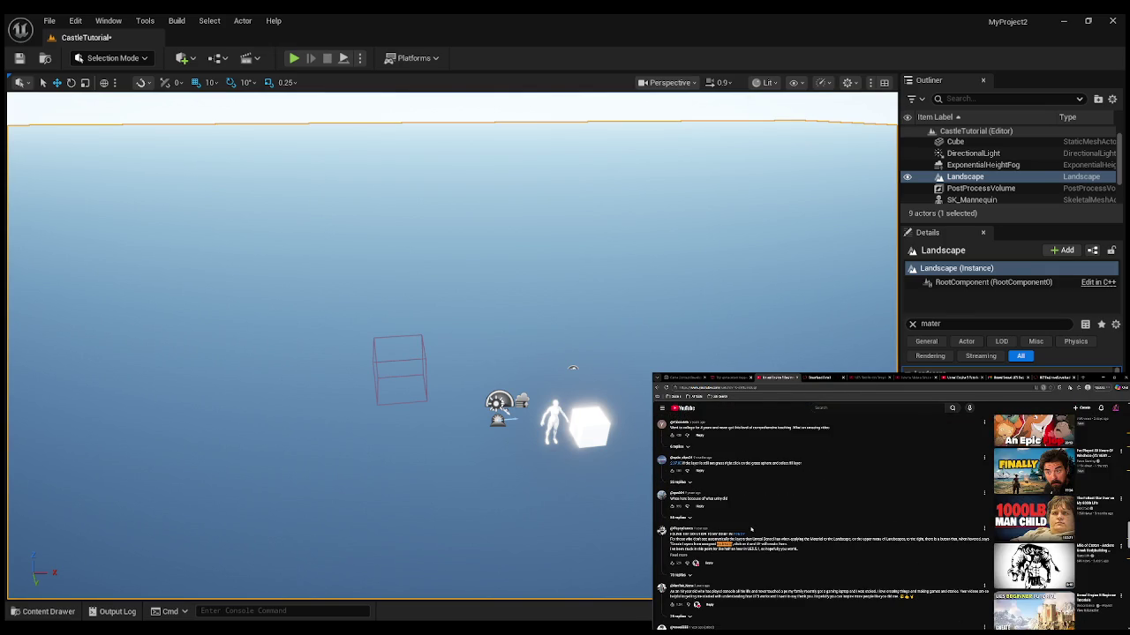
left_click(808, 378)
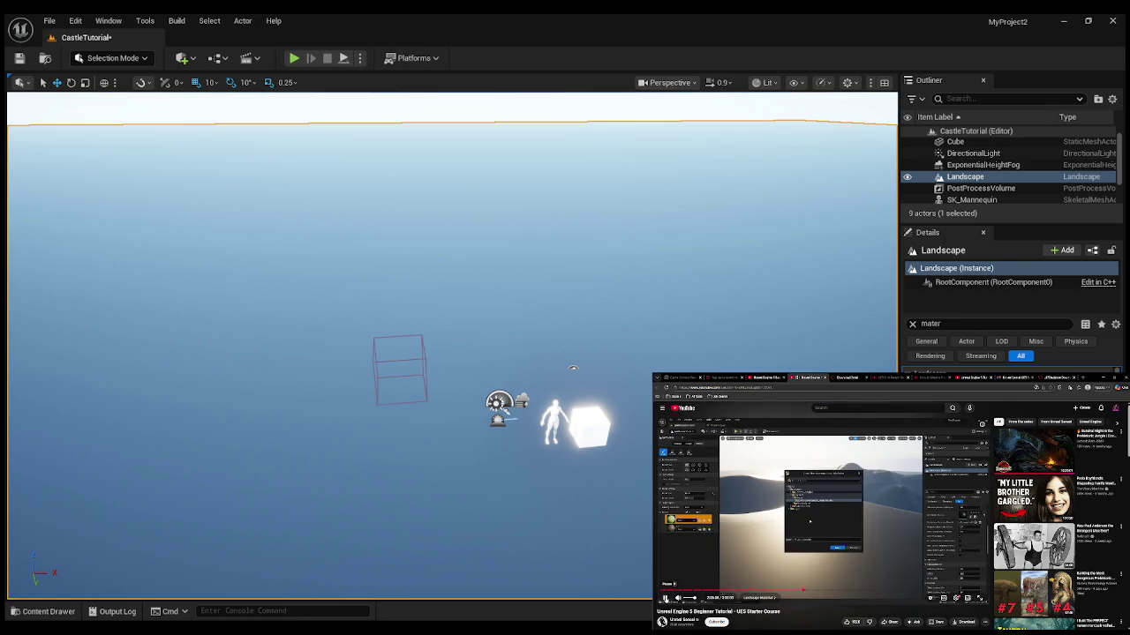
Scroll to the comments, highlight a comment line, then return to the editor's Landscape Mode.
scroll(653, 531, "down", 10)
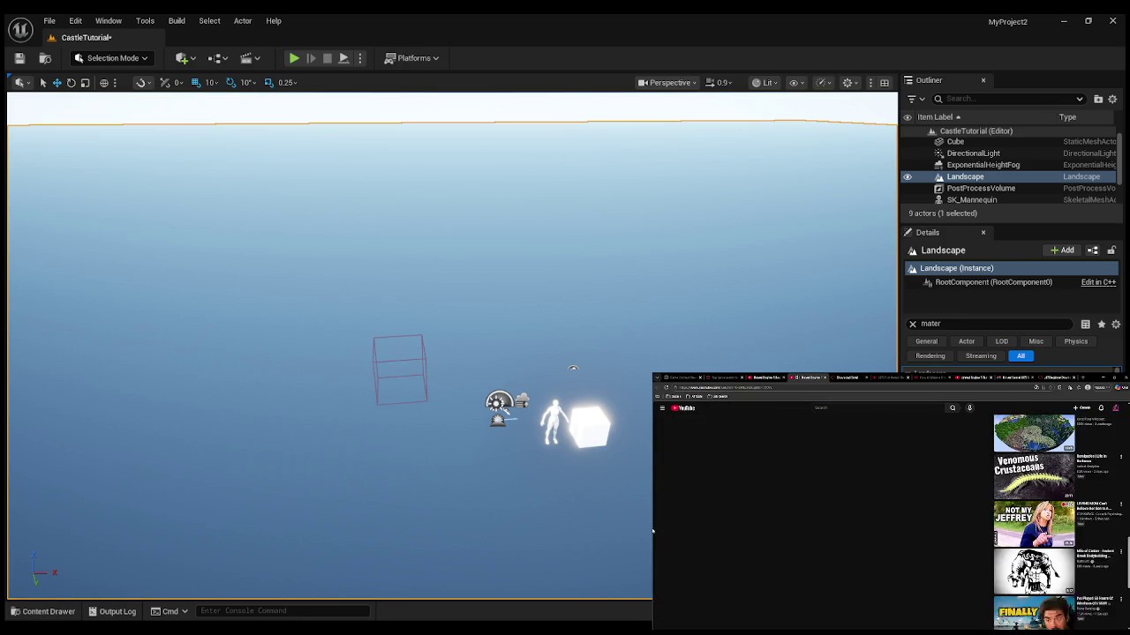
scroll(658, 530, "down", 1)
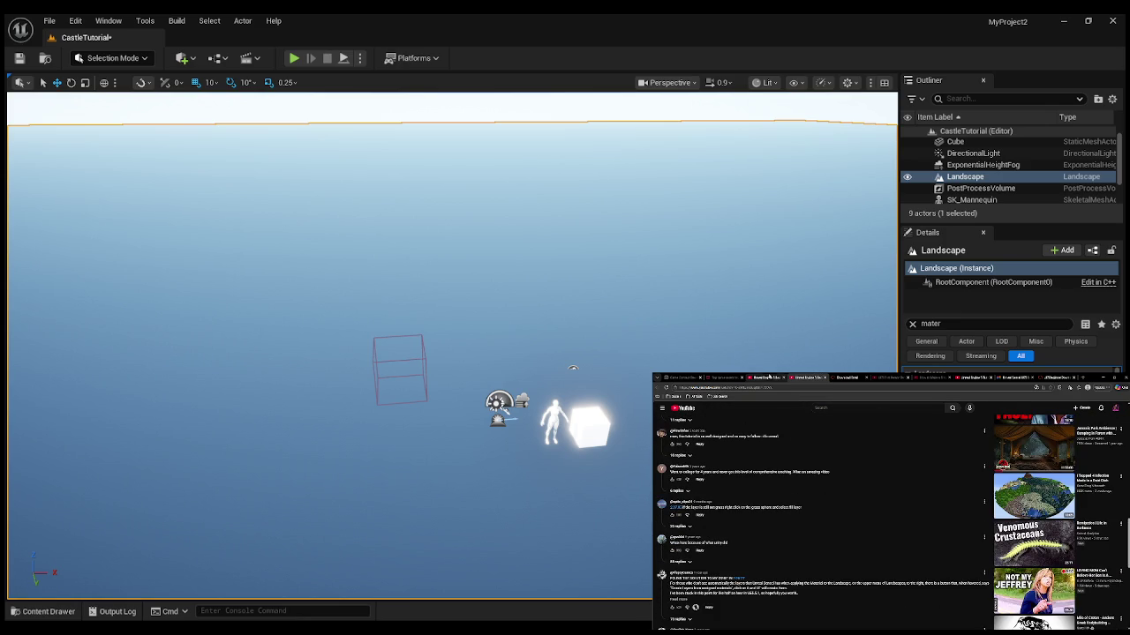
scroll(658, 530, "down", 1)
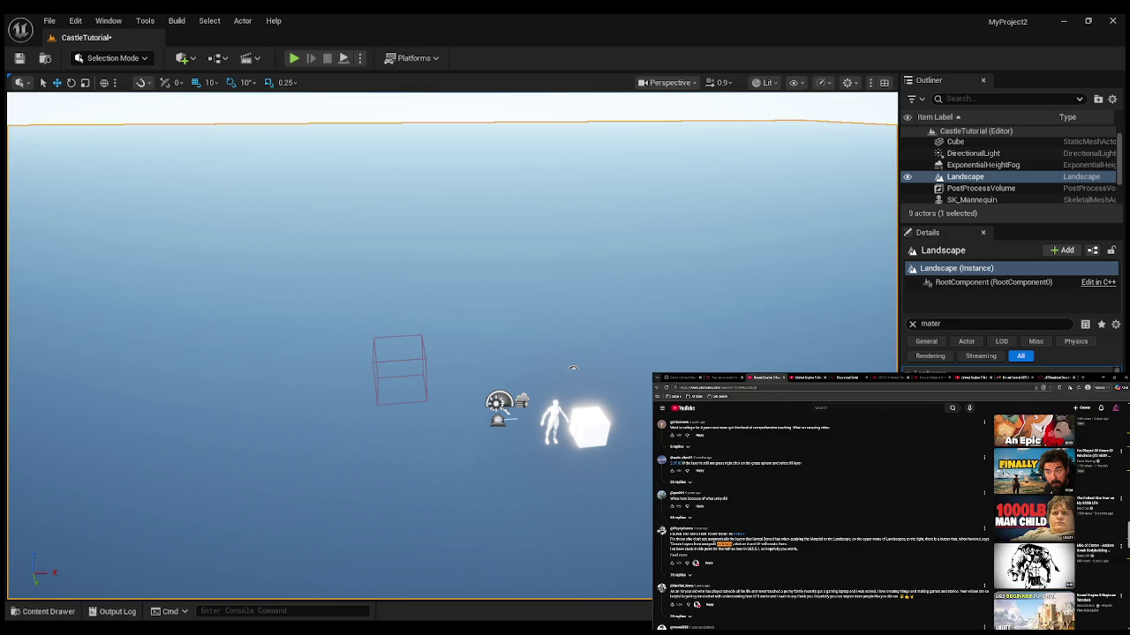
left_click_drag(686, 539, 910, 540)
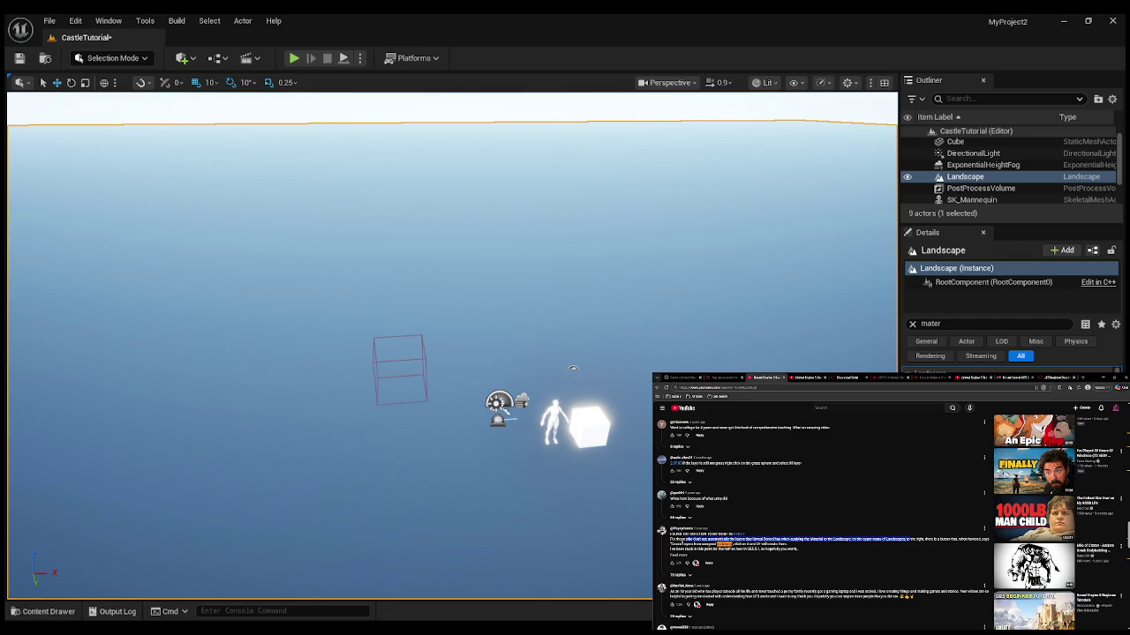
key("alt+Tab")
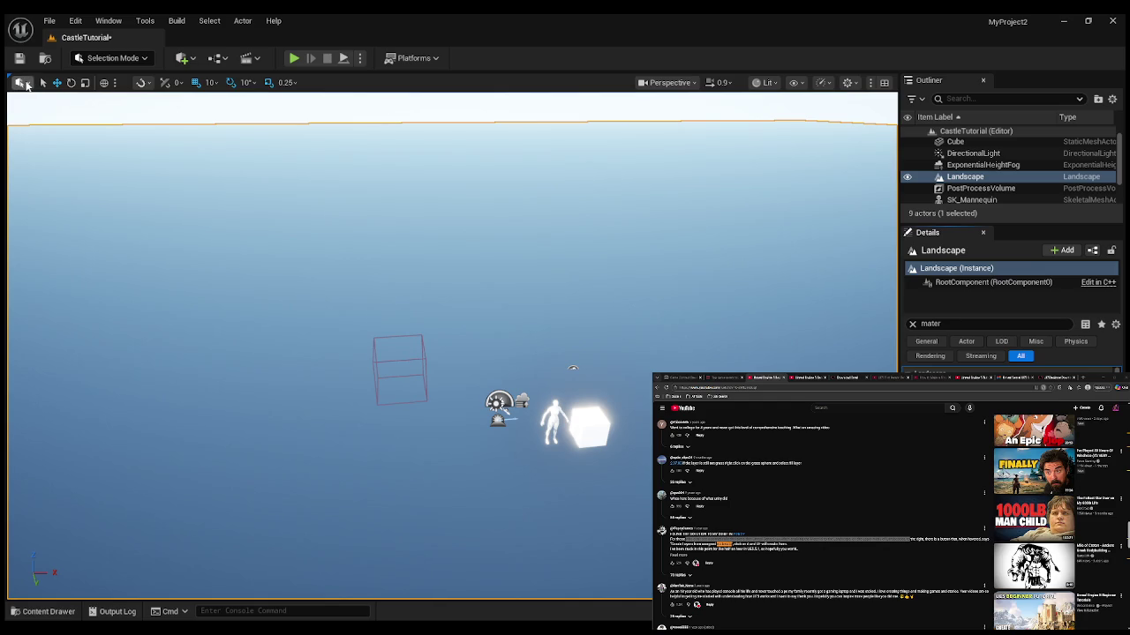
key("shift+2")
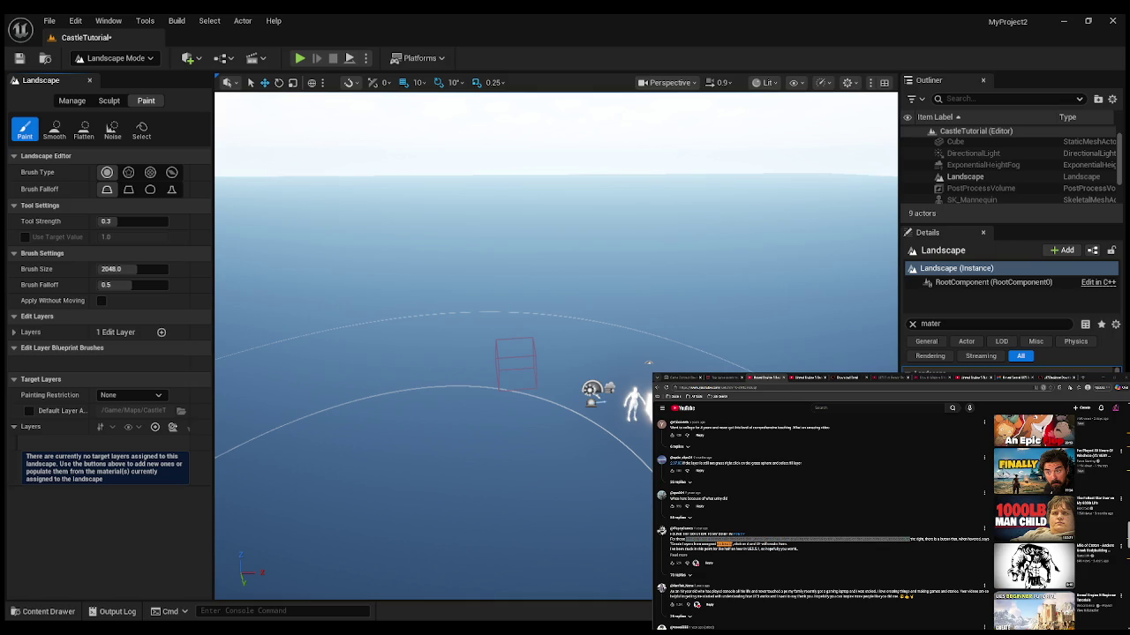
Visit Sculpt and Manage, clear component selection, then fill Paint target layers from the material.
left_click(105, 104)
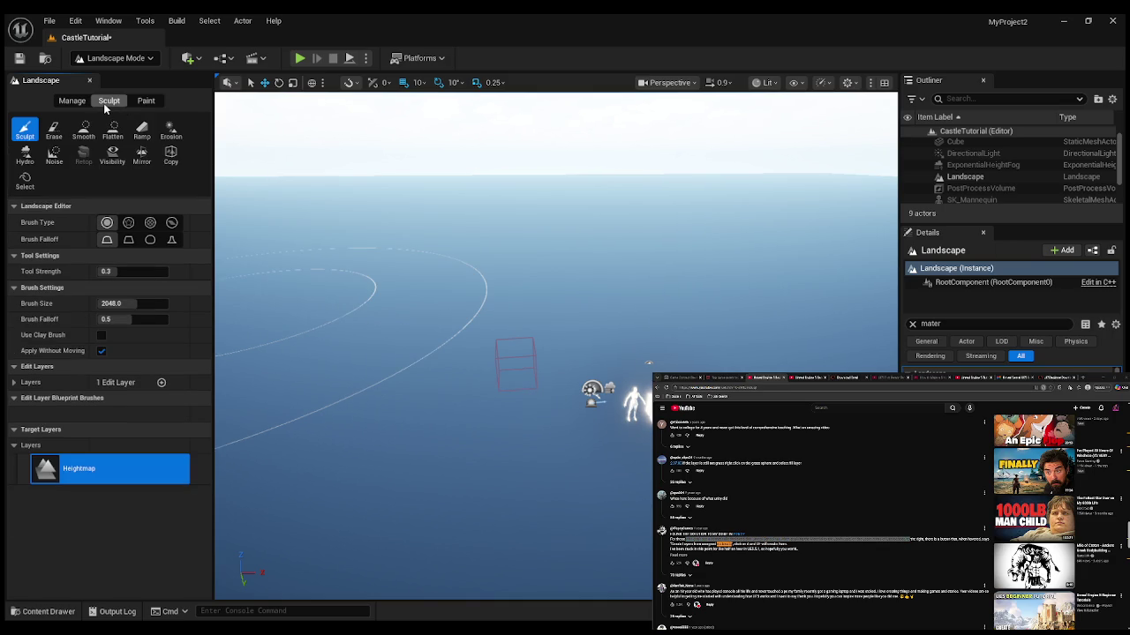
left_click(68, 102)
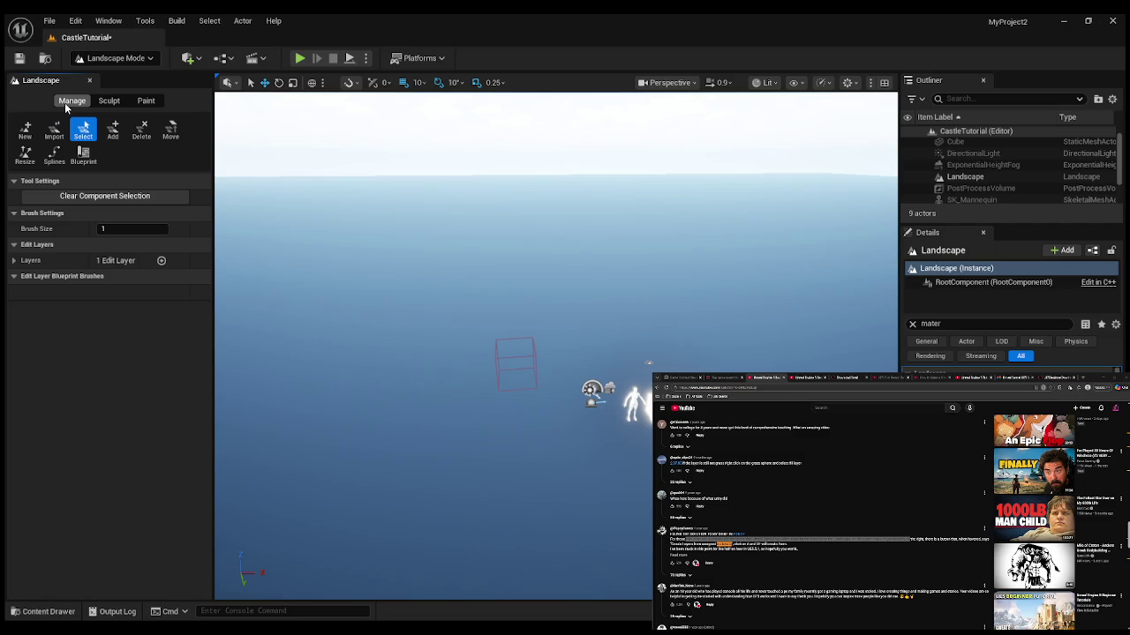
left_click(111, 197)
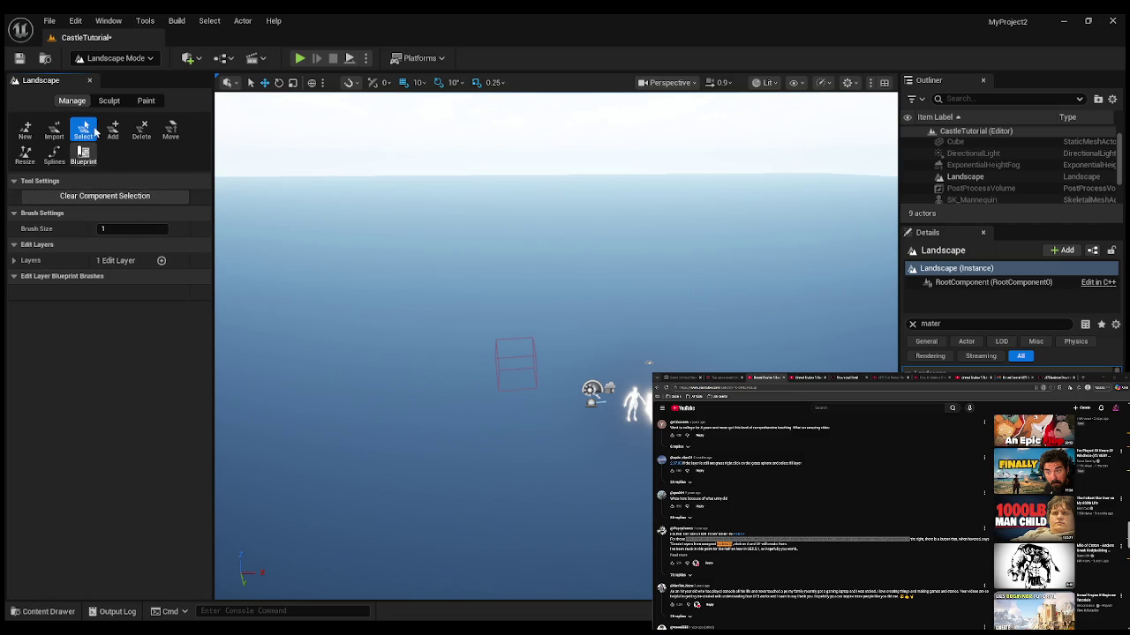
left_click(146, 101)
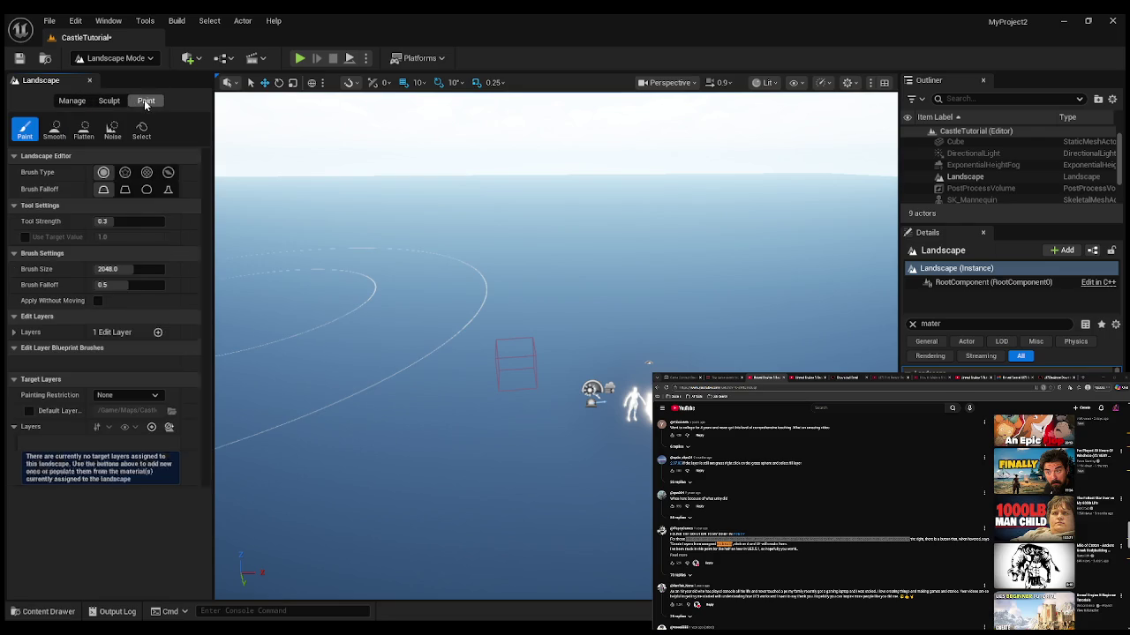
left_click(175, 431)
Close the two extra browser tabs.
scroll(95, 500, "down", 3)
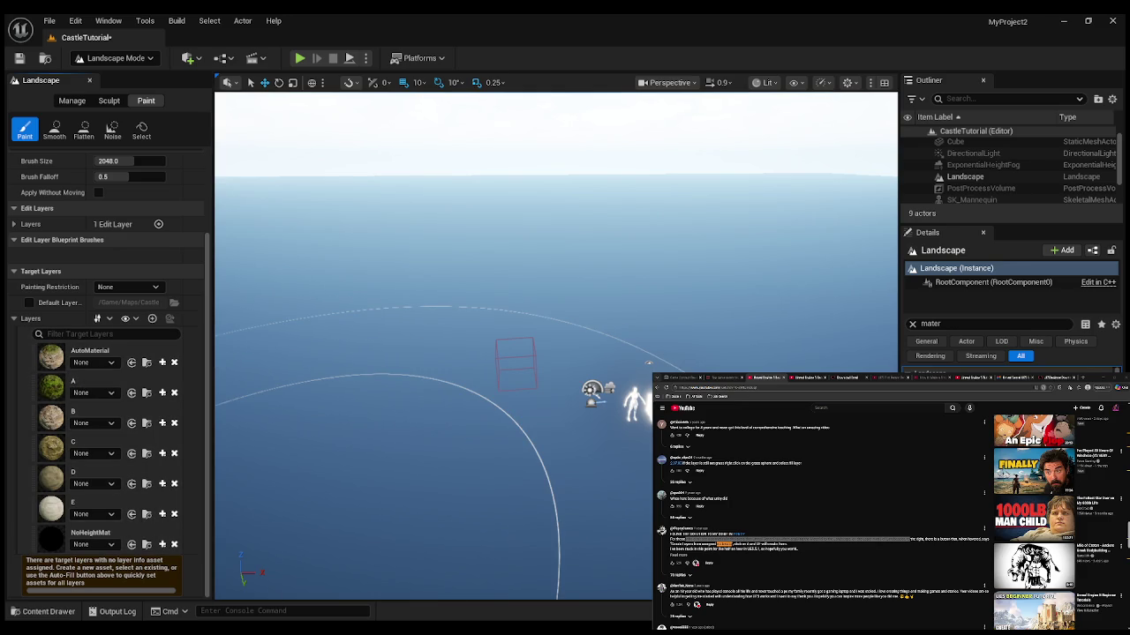
scroll(821, 512, "up", 1)
left_click(823, 378)
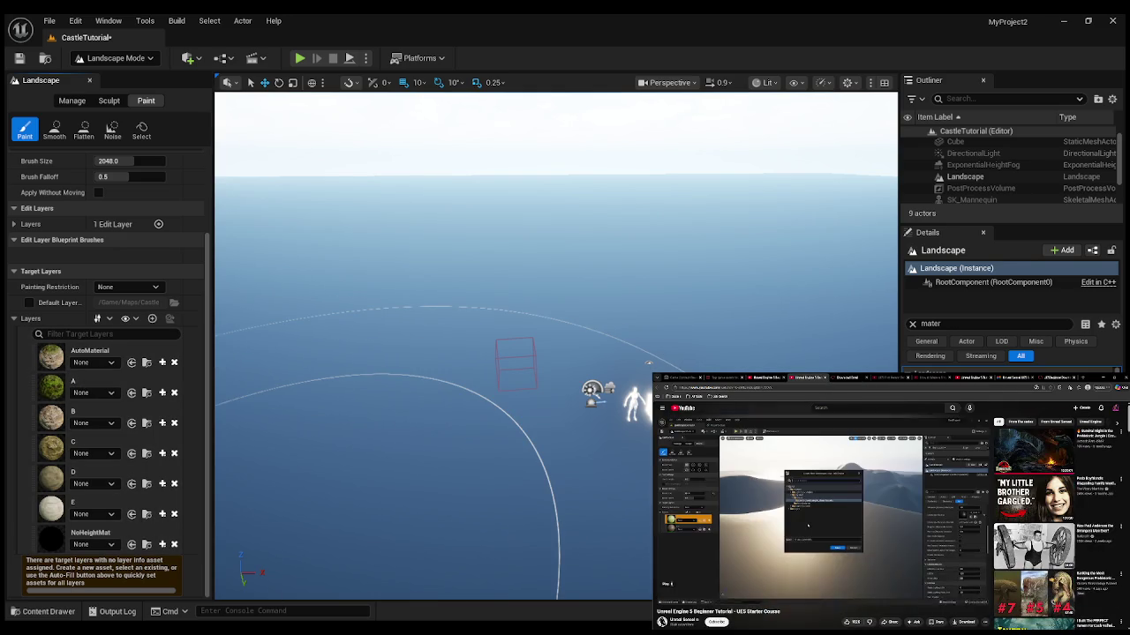
left_click(823, 378)
Rewind the tutorial video a few seconds.
scroll(849, 479, "up", 10)
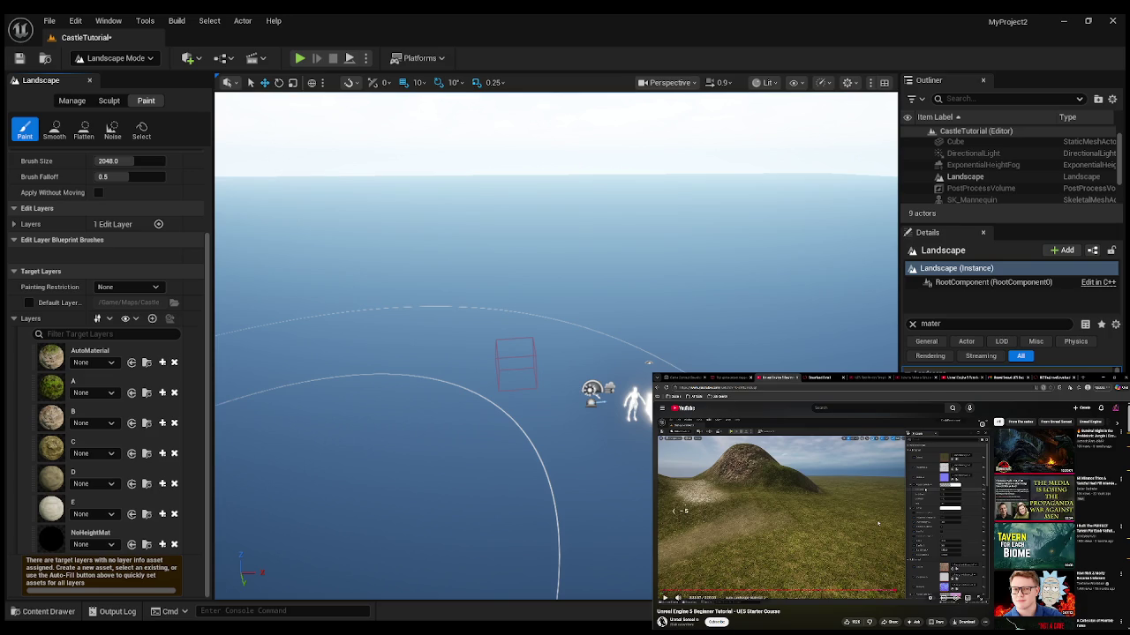
key("Left")
key("Left")
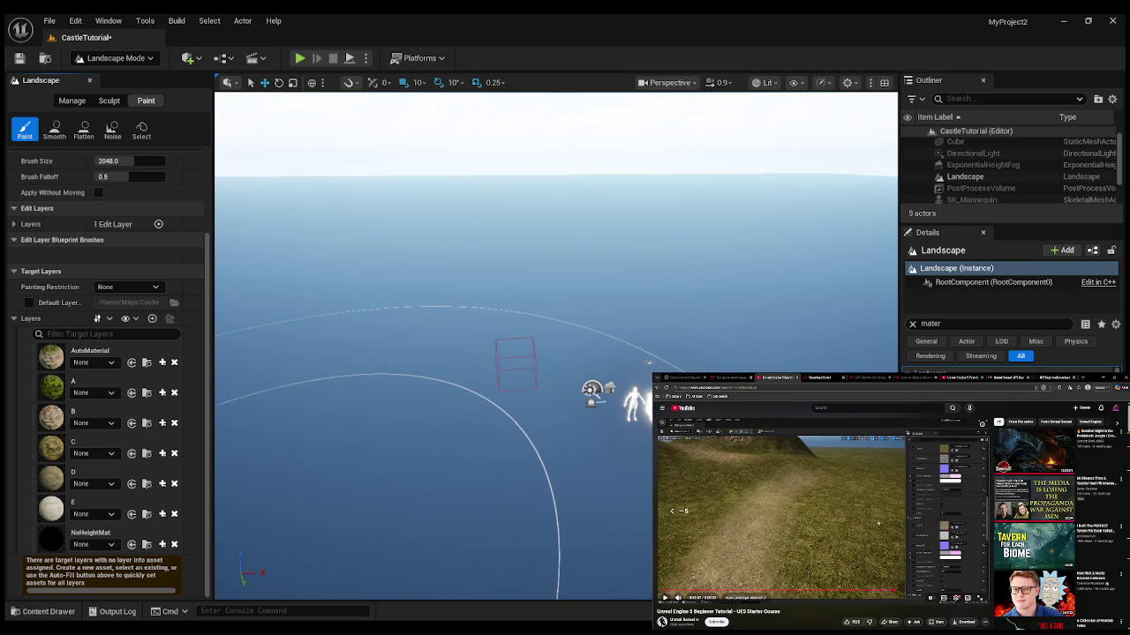
key("Left")
key("Left")
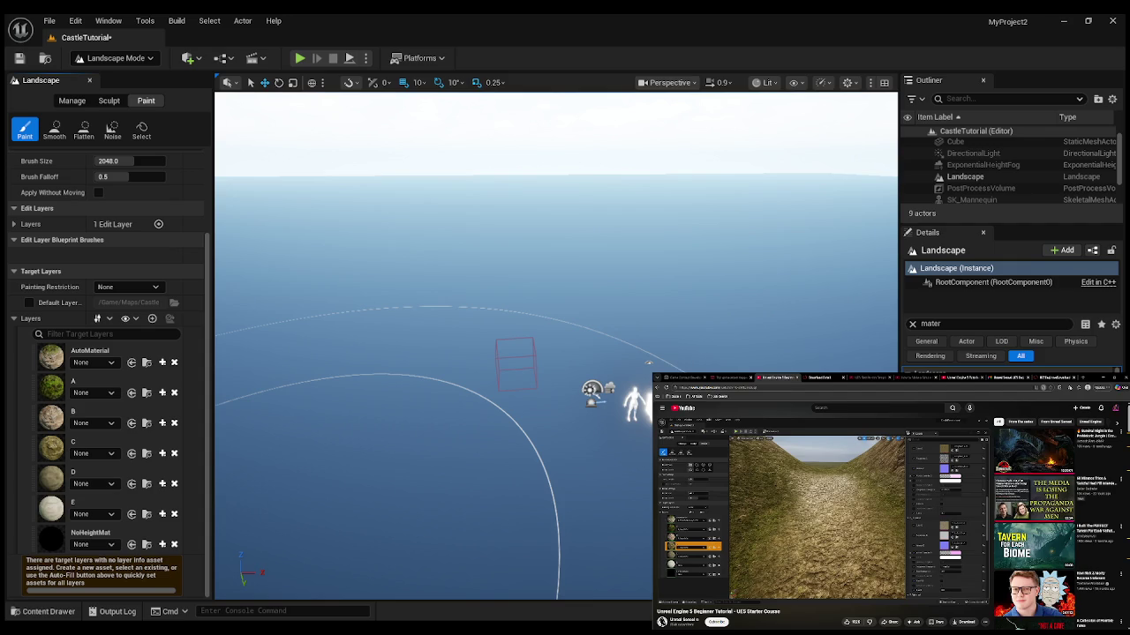
Jump ahead in the tutorial video and watch it fullscreen, then select the AutoMaterial layer.
mouse_move(891, 513)
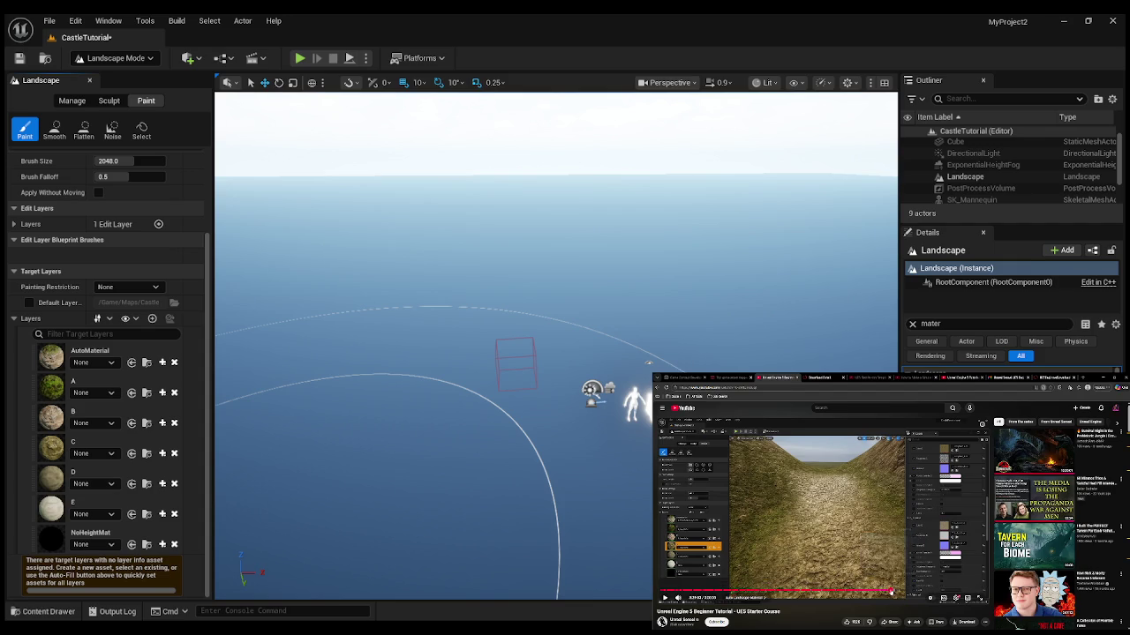
left_click(893, 593)
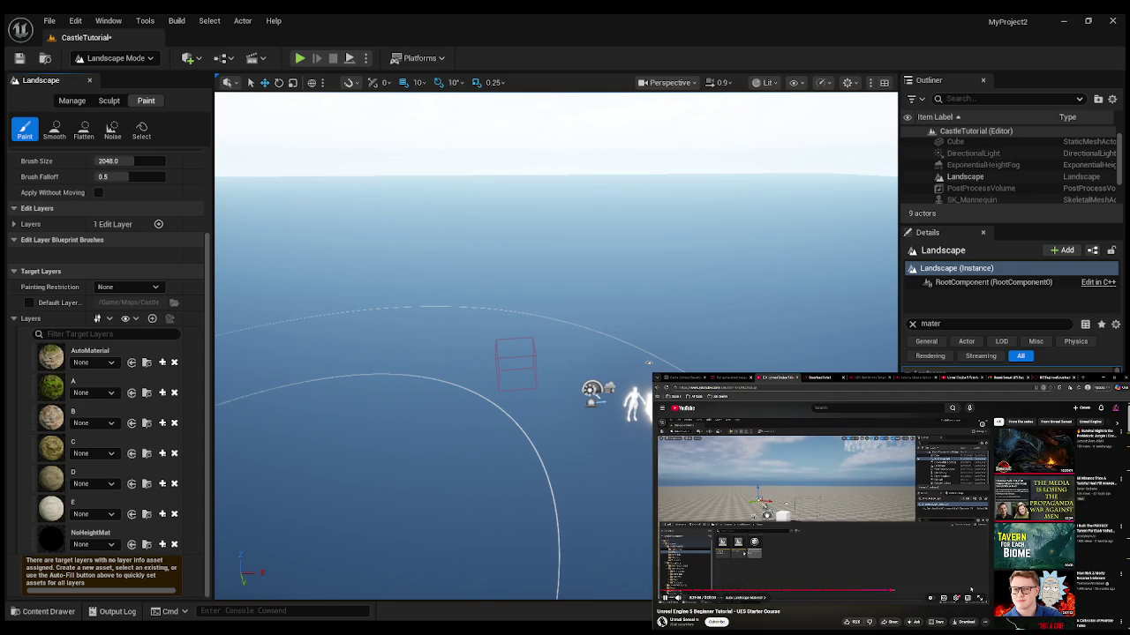
key("F11")
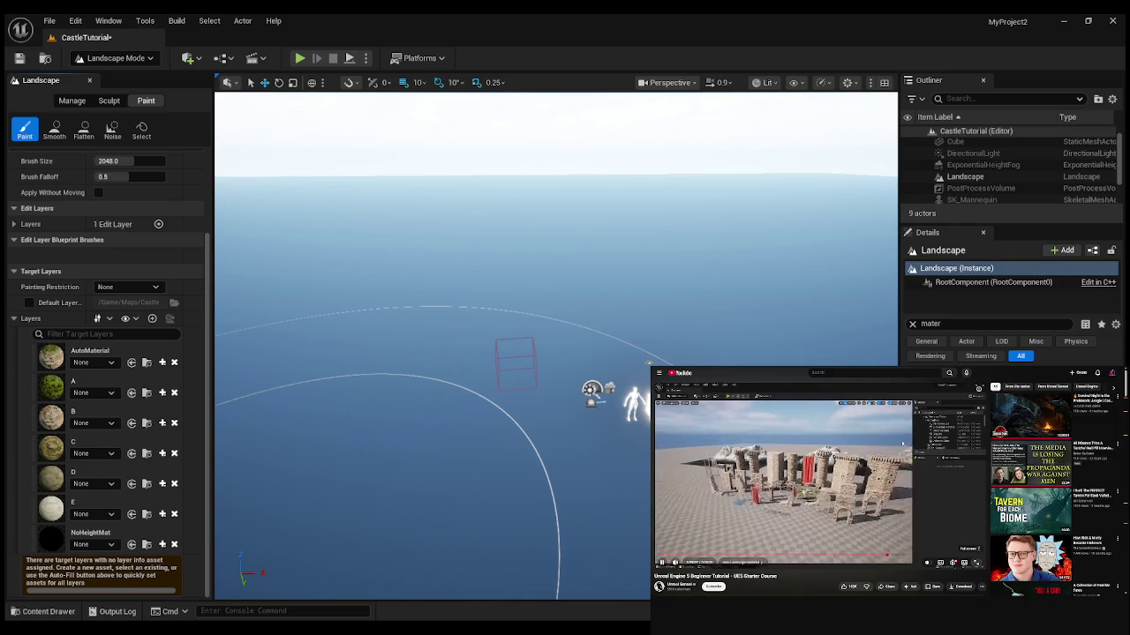
double_click(902, 444)
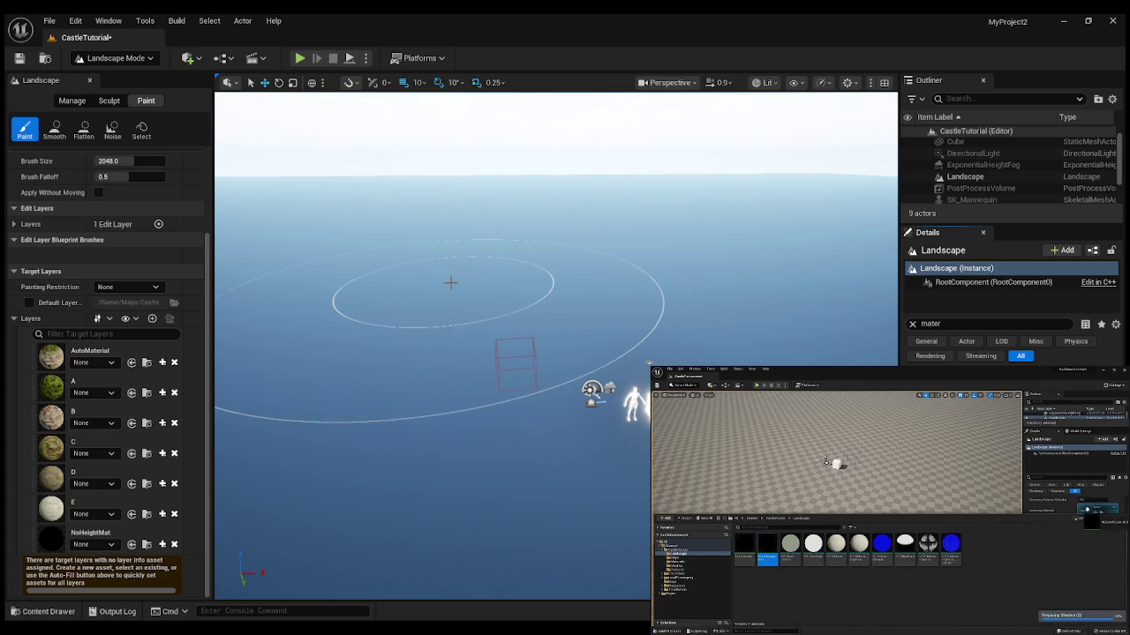
left_click(51, 357)
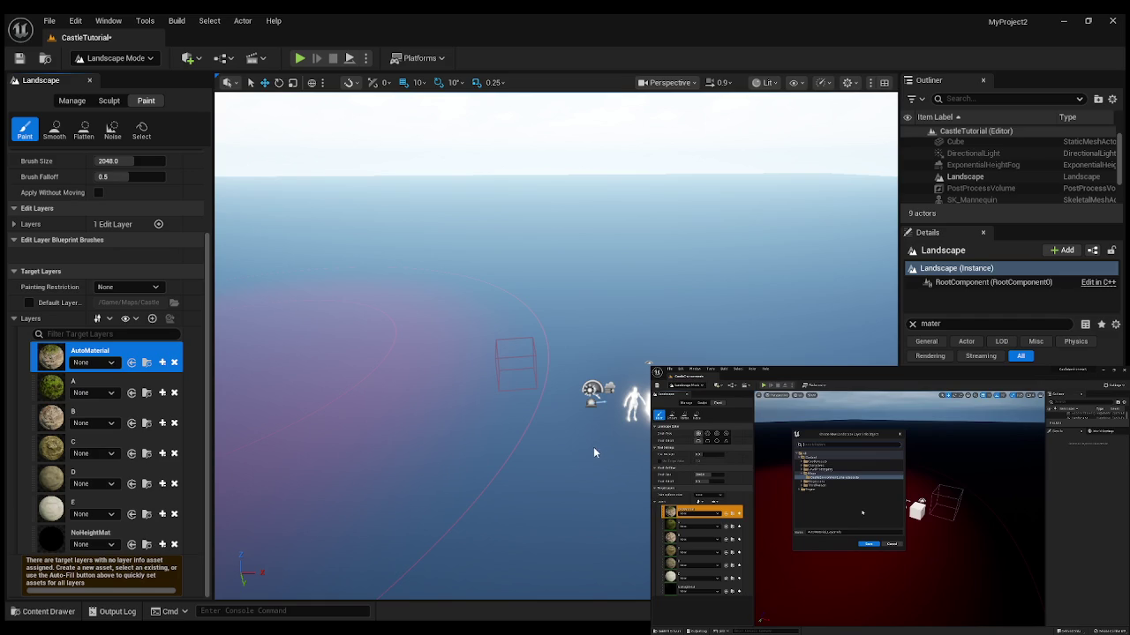
Create AutoMaterial_LayerInfo, reselect the AutoMaterial layer, and show CastleTutorial_sharedassets in the Content Drawer.
key("Return")
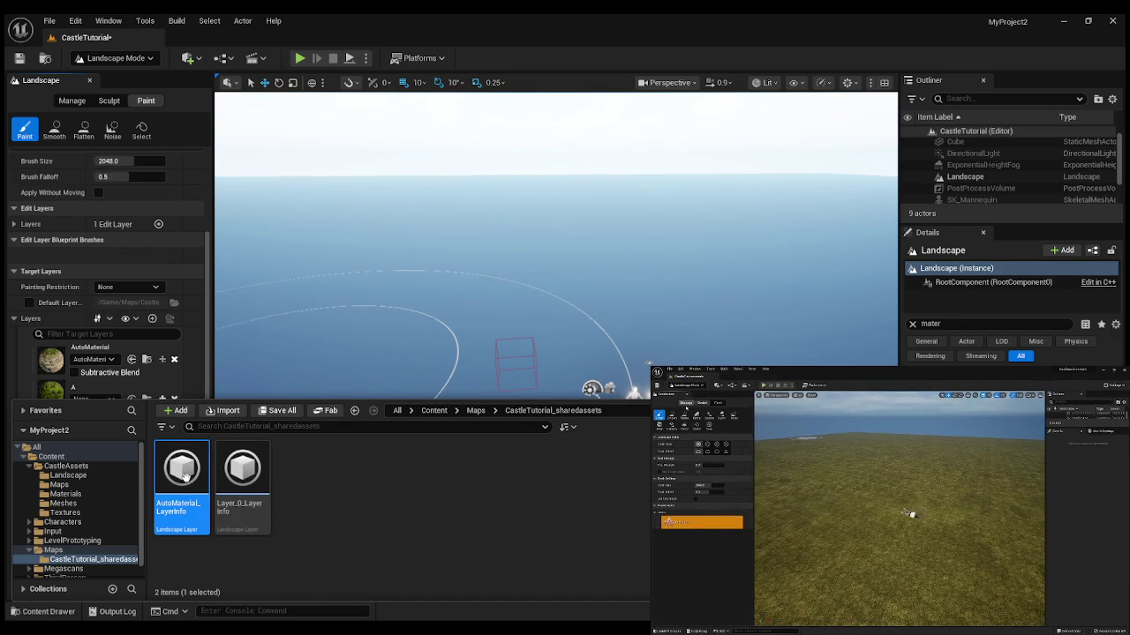
left_click(399, 338)
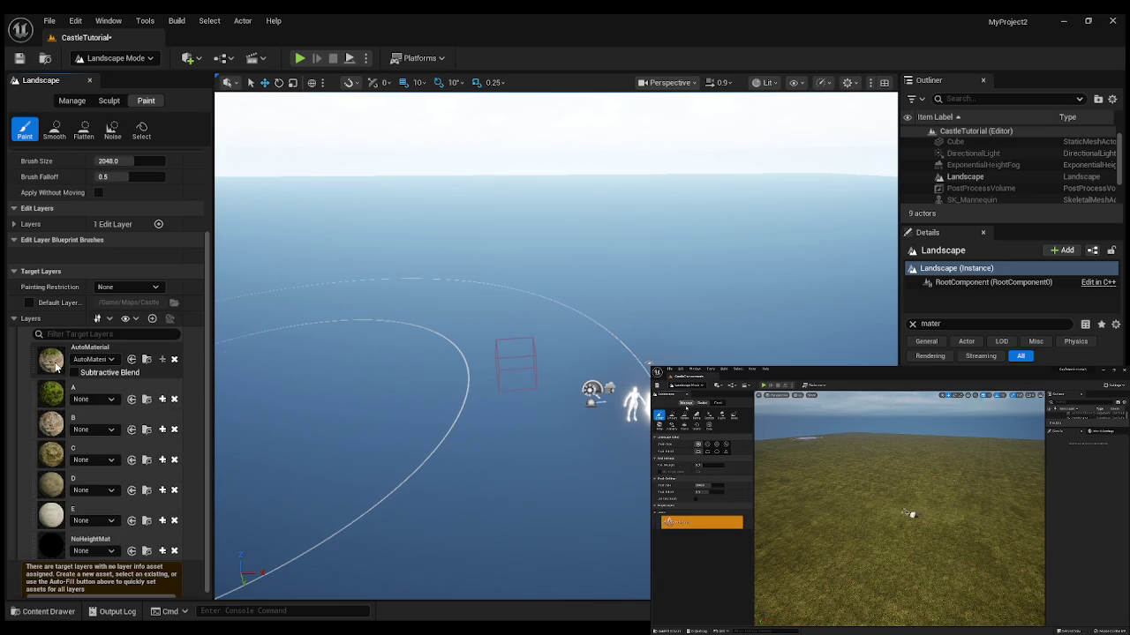
left_click(163, 363)
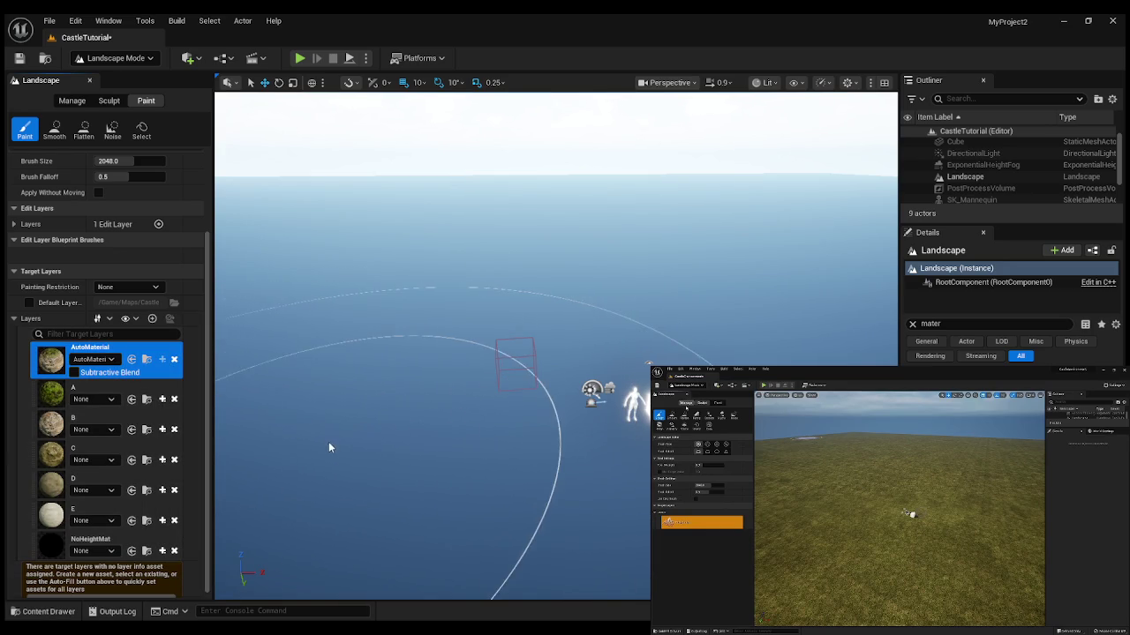
left_click(45, 612)
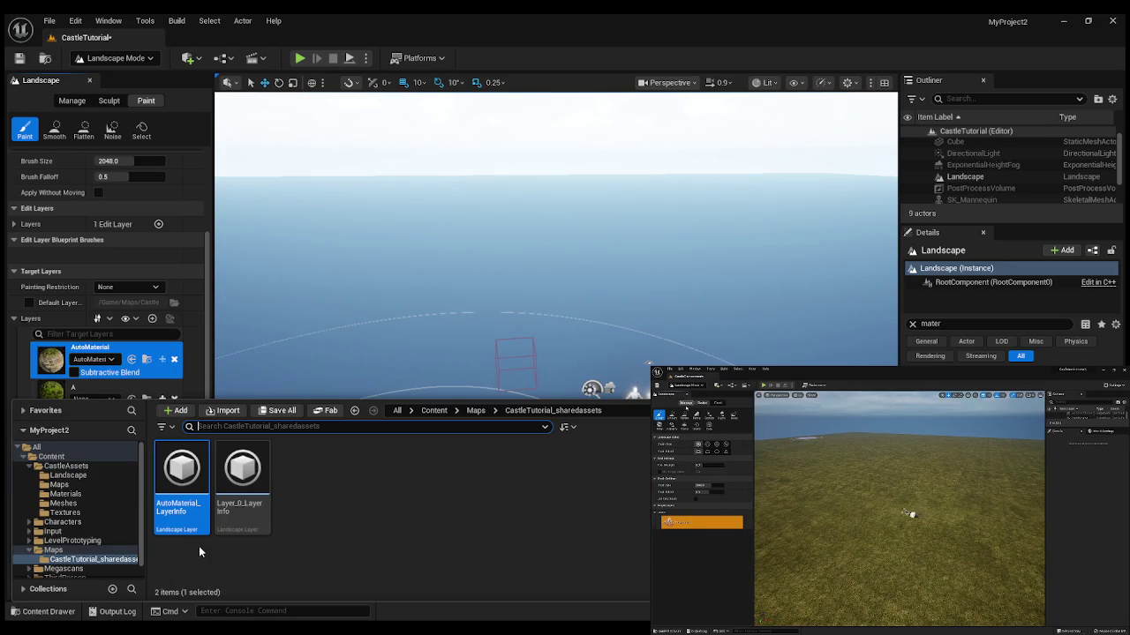
left_click(322, 541)
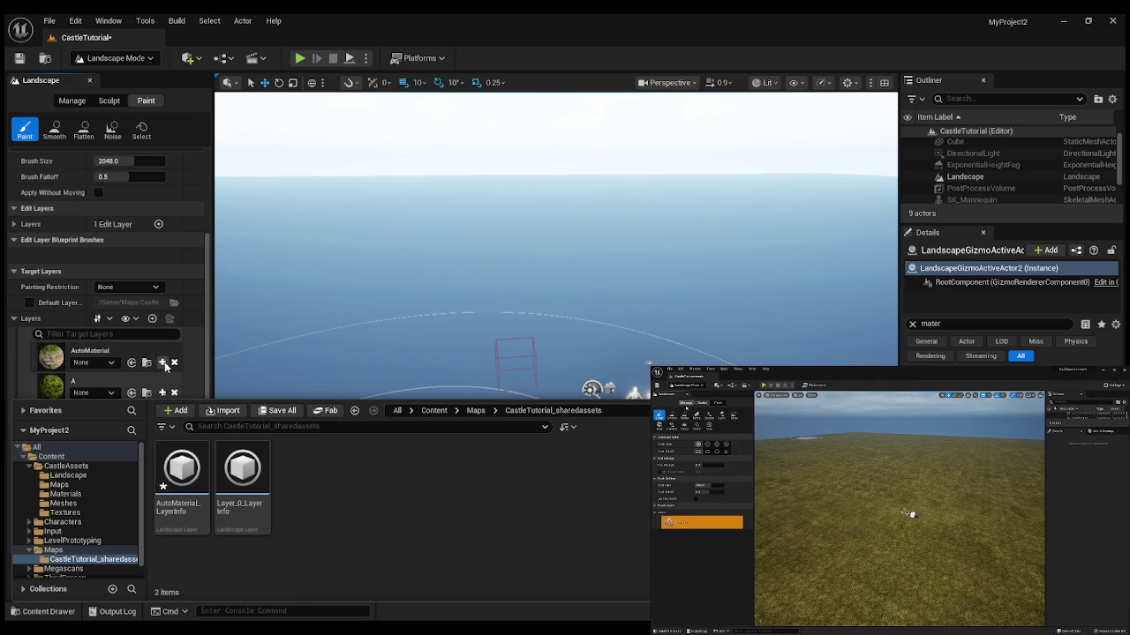
left_click(196, 379)
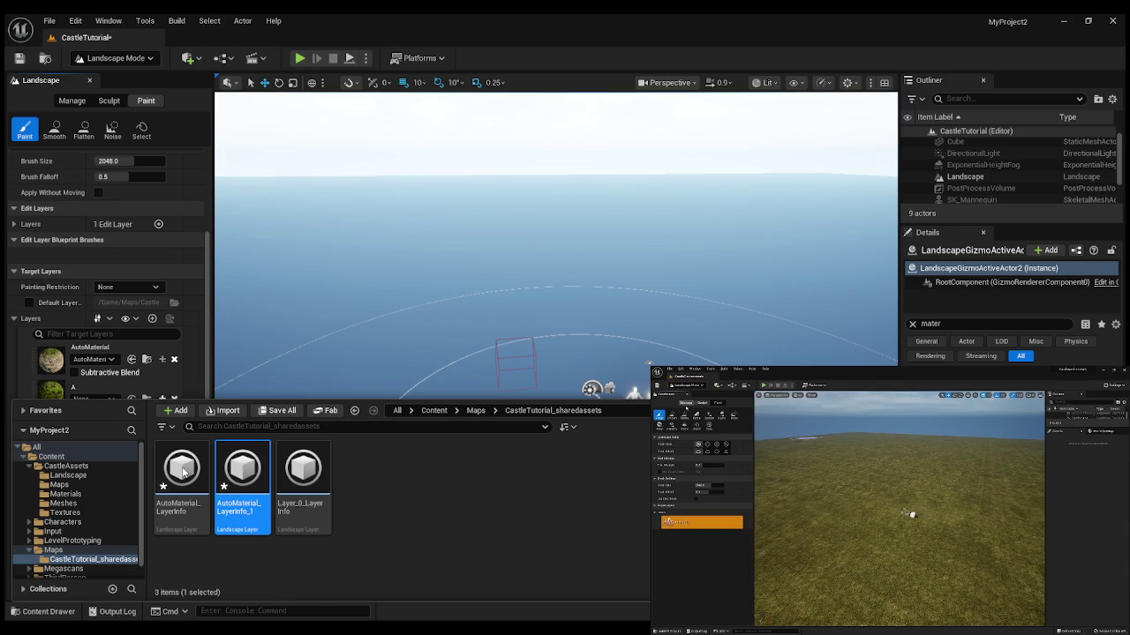
key("Delete")
left_click(185, 512)
left_click_drag(318, 477, 112, 362)
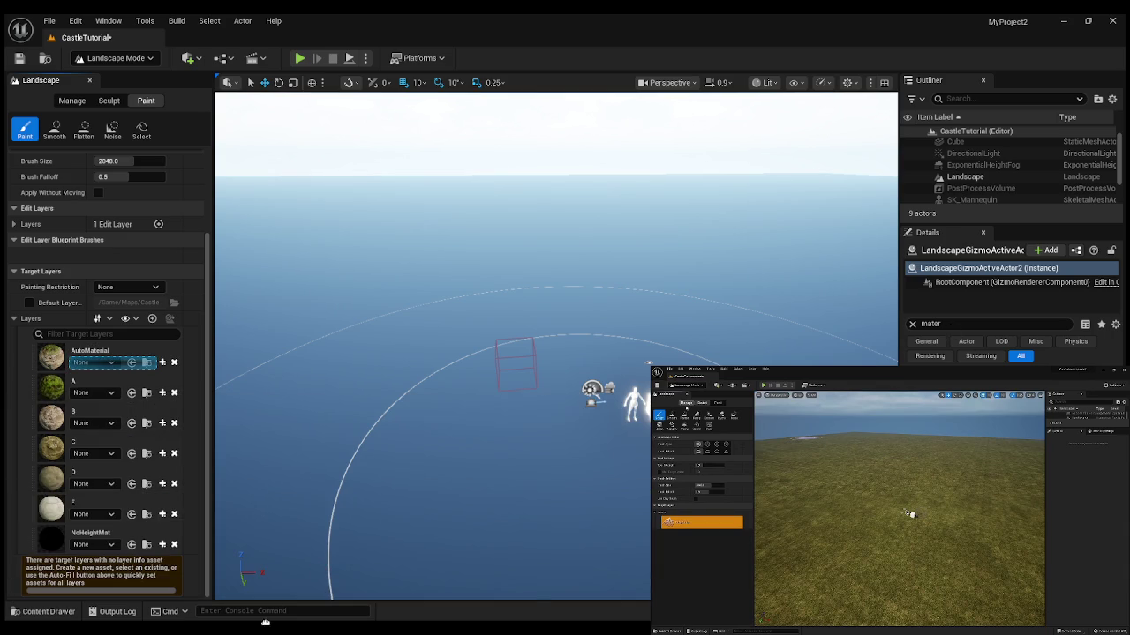
left_click(965, 177)
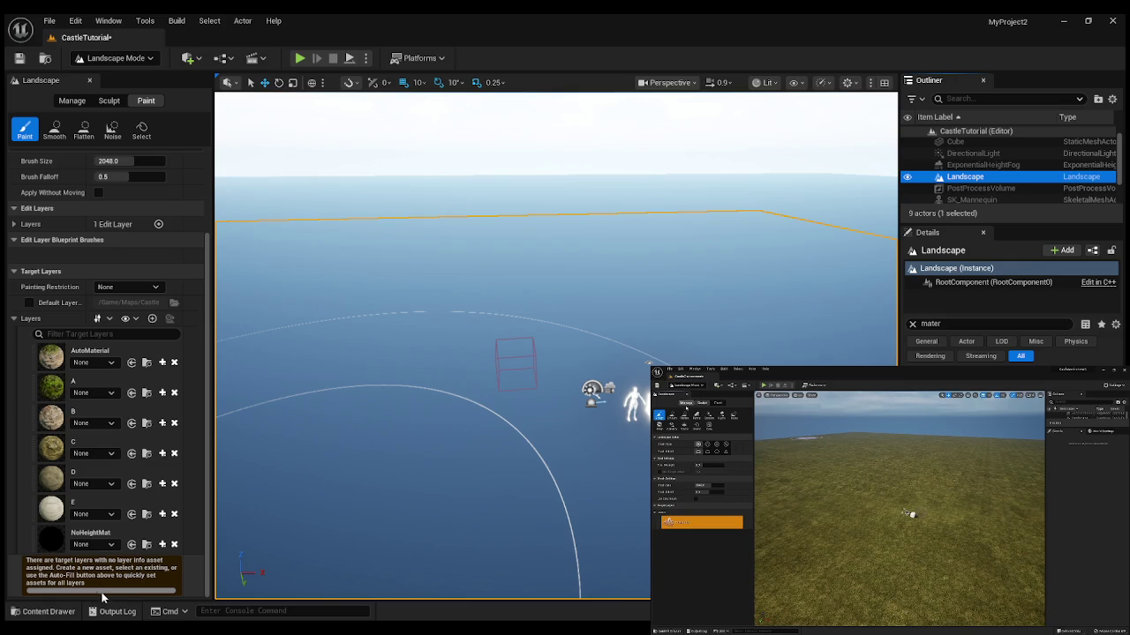
left_click(49, 612)
left_click_drag(177, 481, 112, 363)
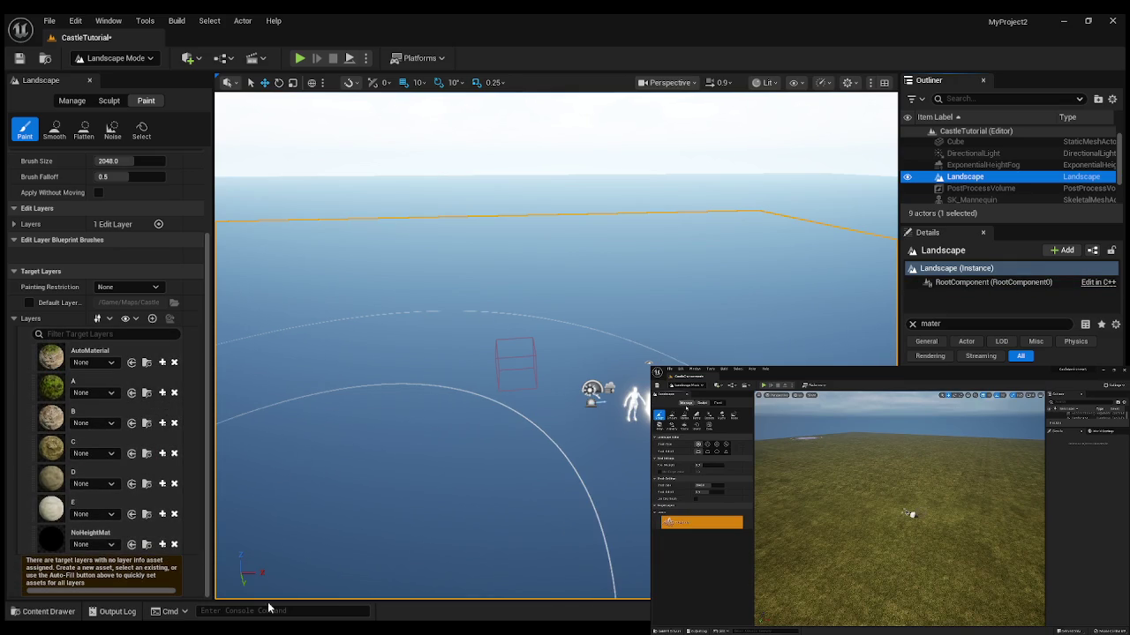
left_click(58, 612)
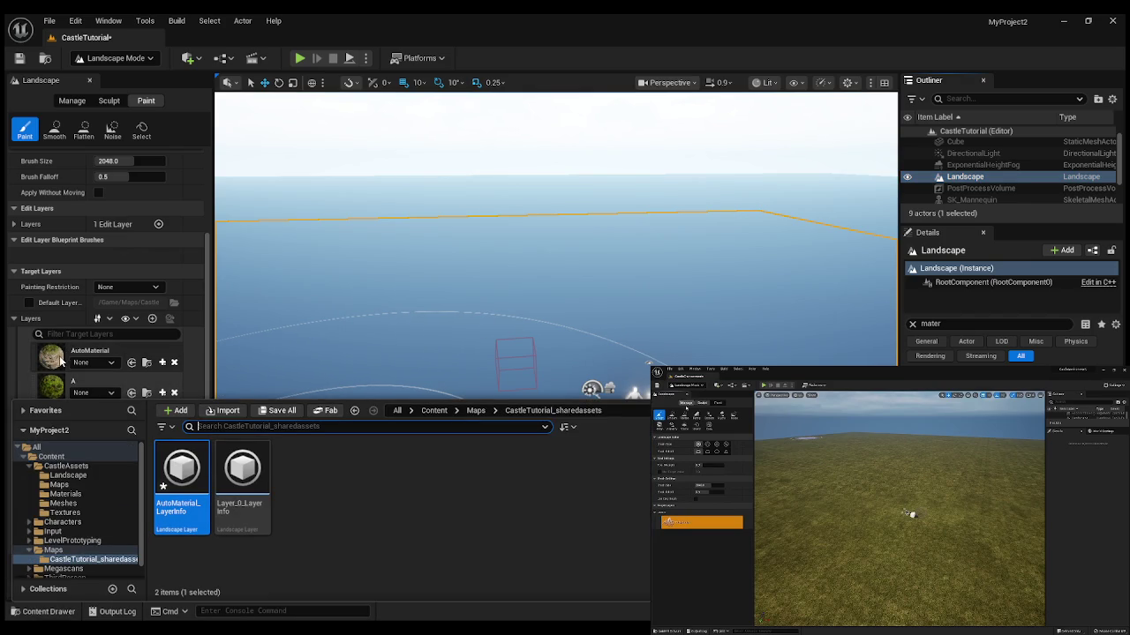
left_click(596, 323)
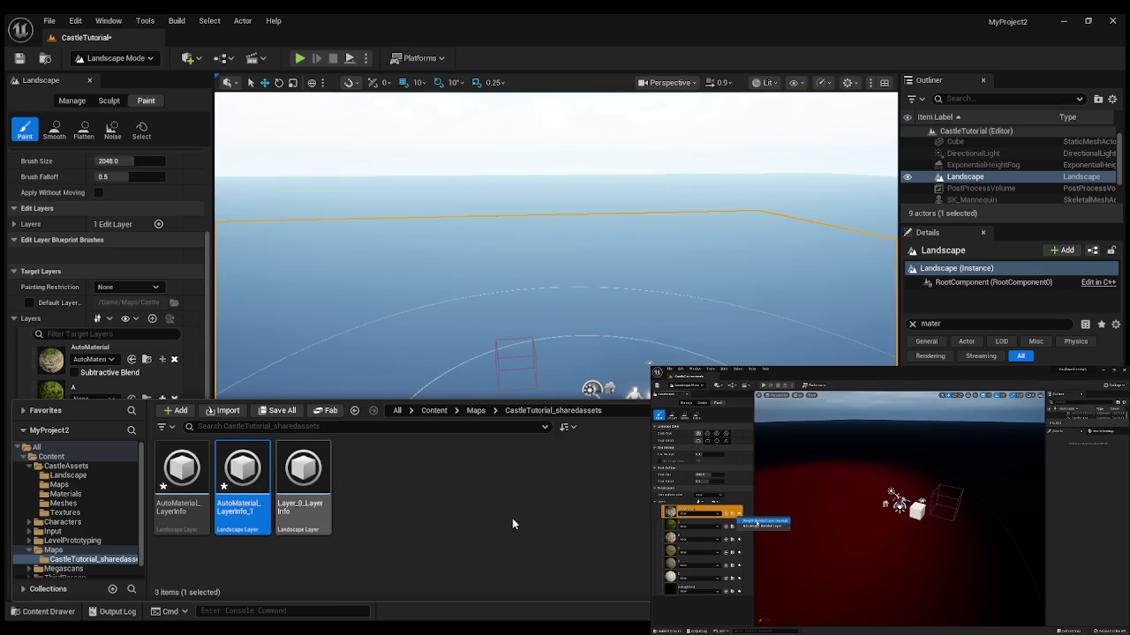
key("Delete")
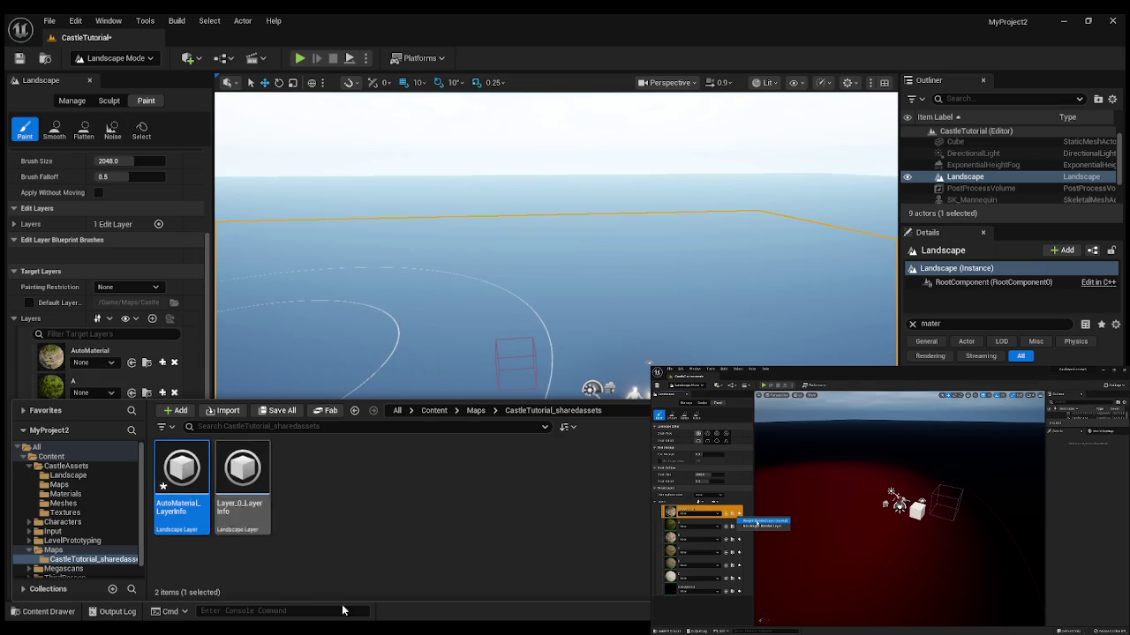
mouse_move(865, 515)
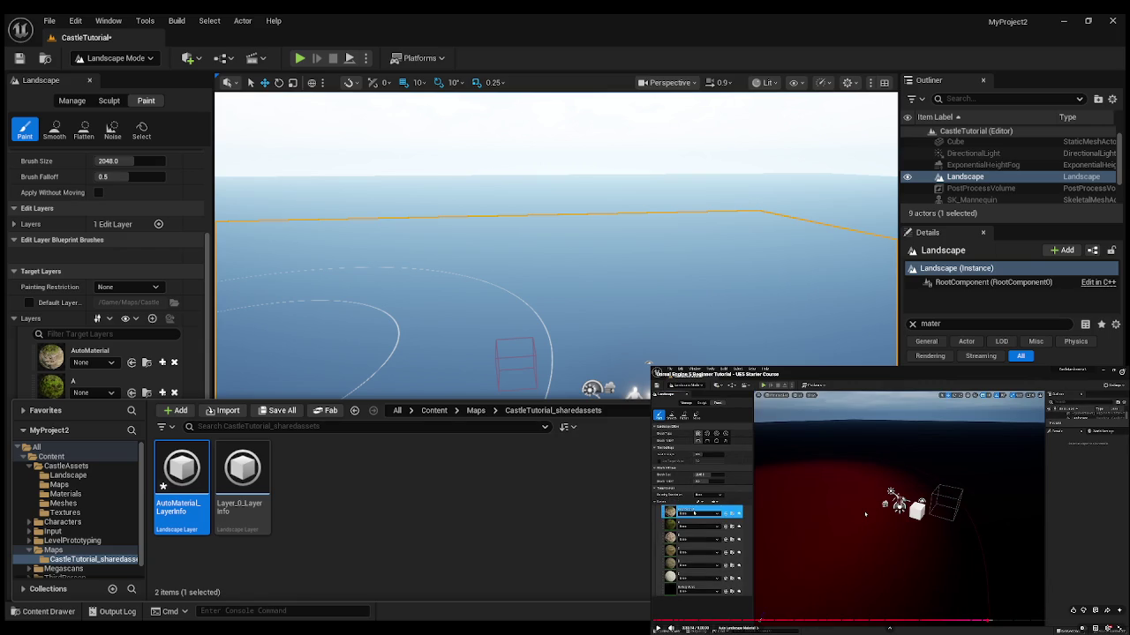
left_click(864, 515)
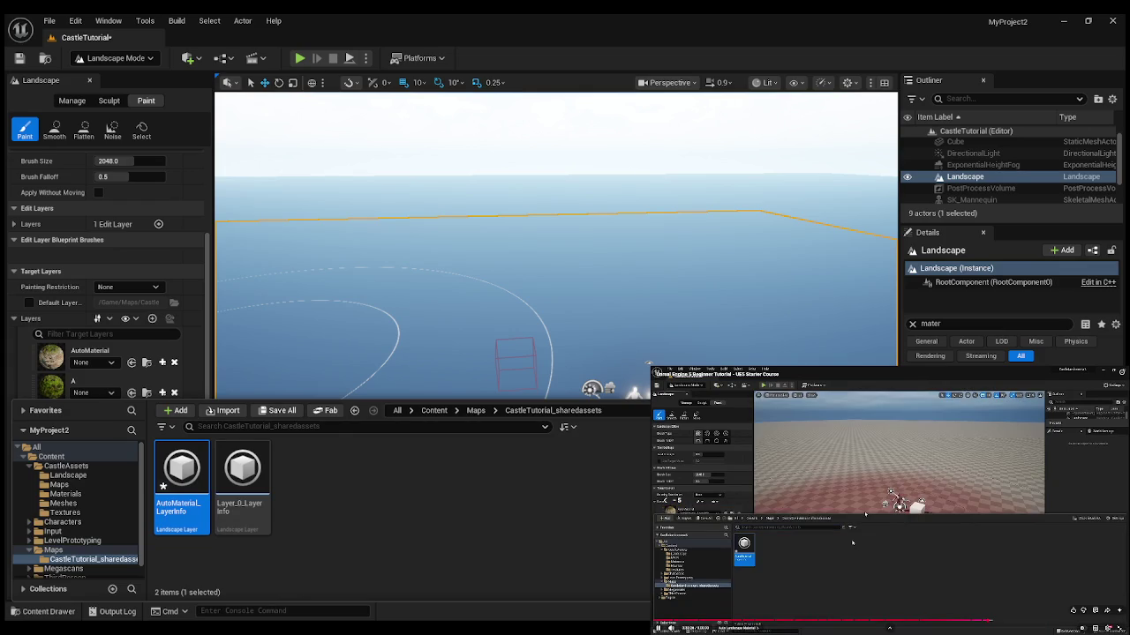
mouse_move(852, 543)
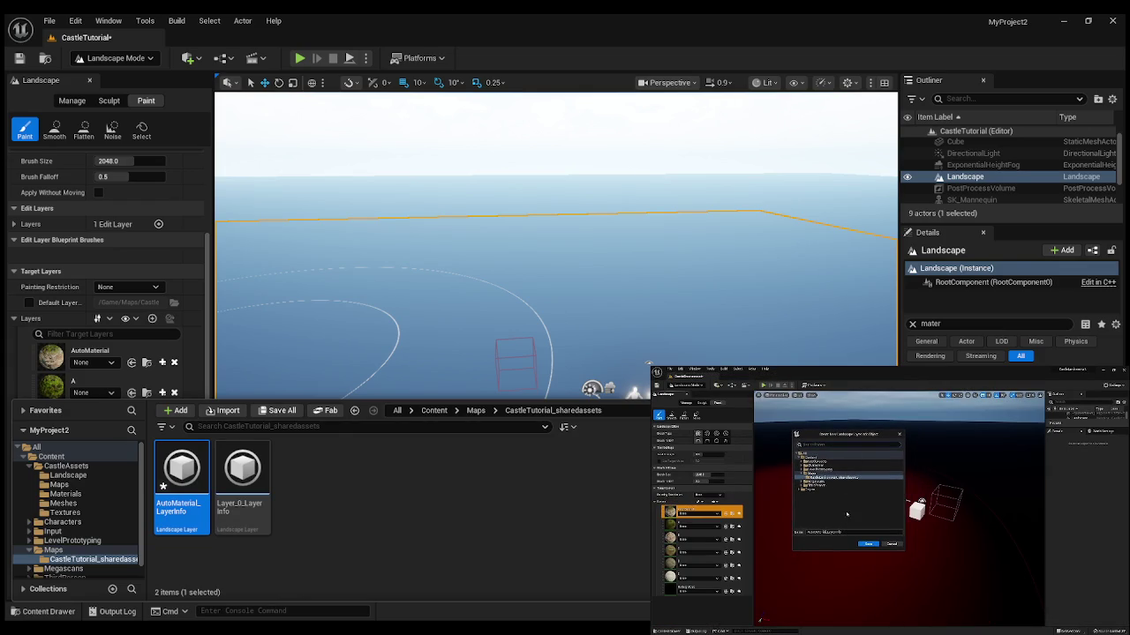
left_click(796, 558)
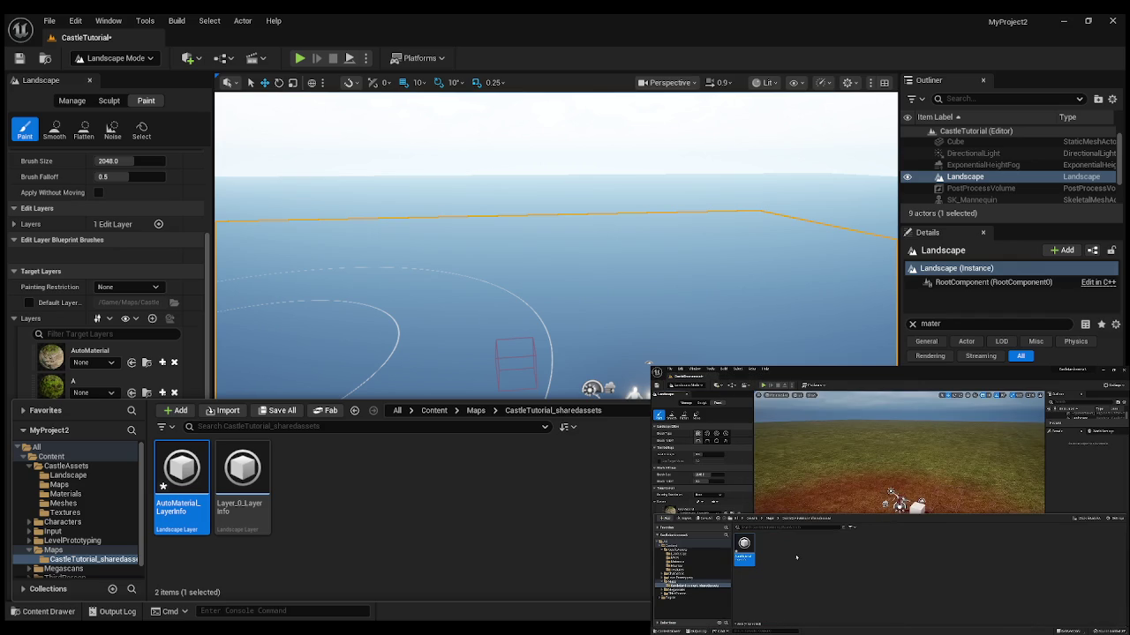
mouse_move(796, 558)
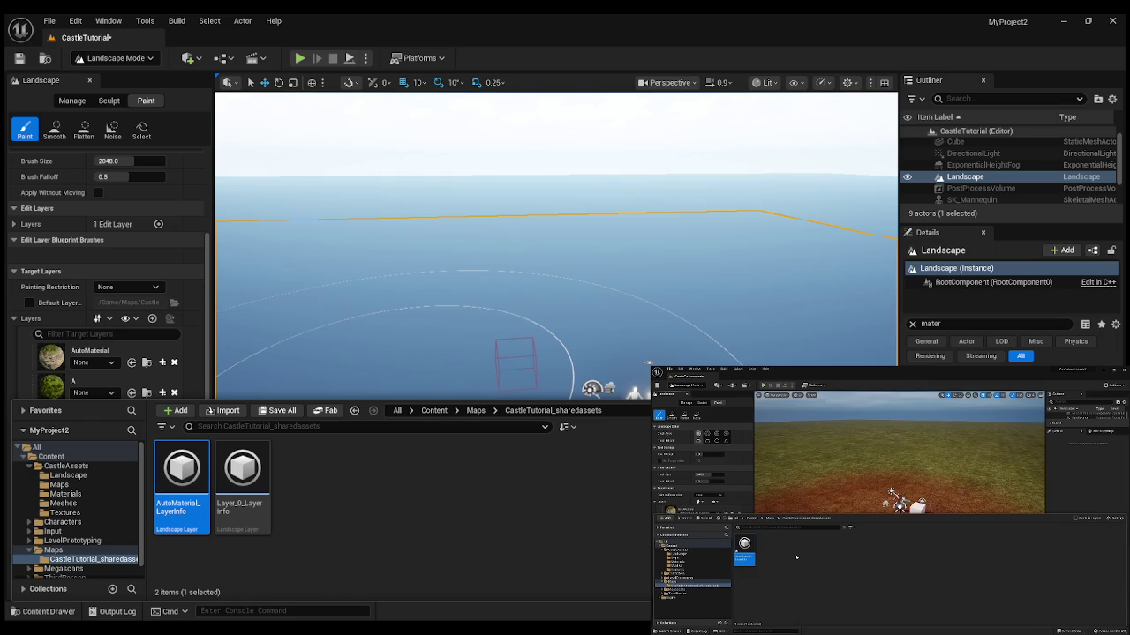
left_click(442, 284)
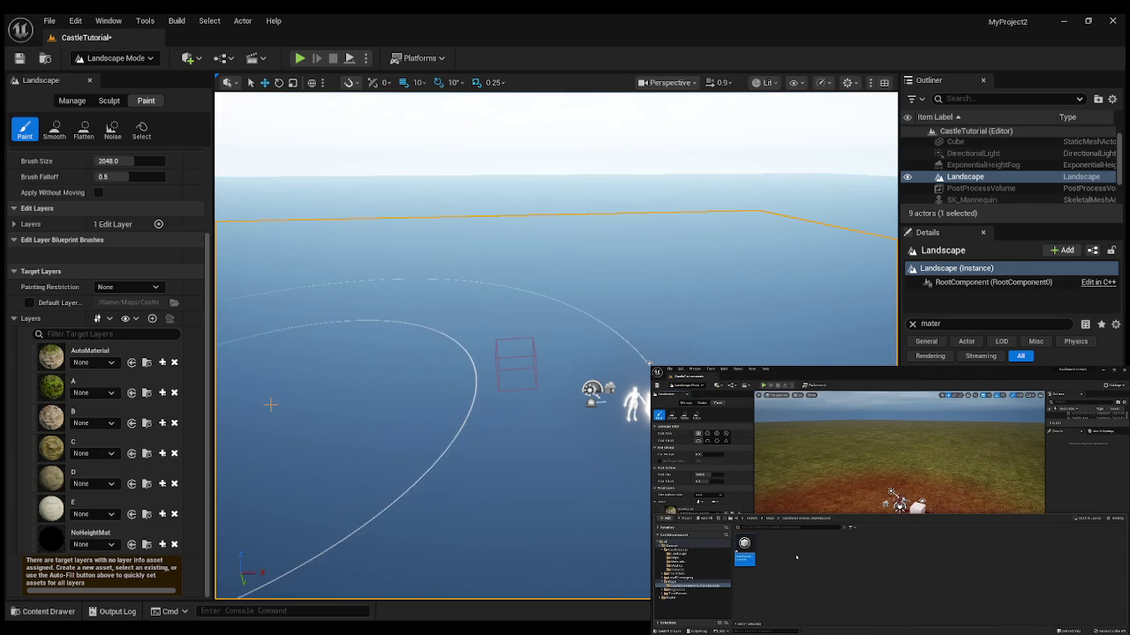
Choose AutoMaterial_LayerInfo from the AutoMaterial target layer's info dropdown.
left_click(53, 358)
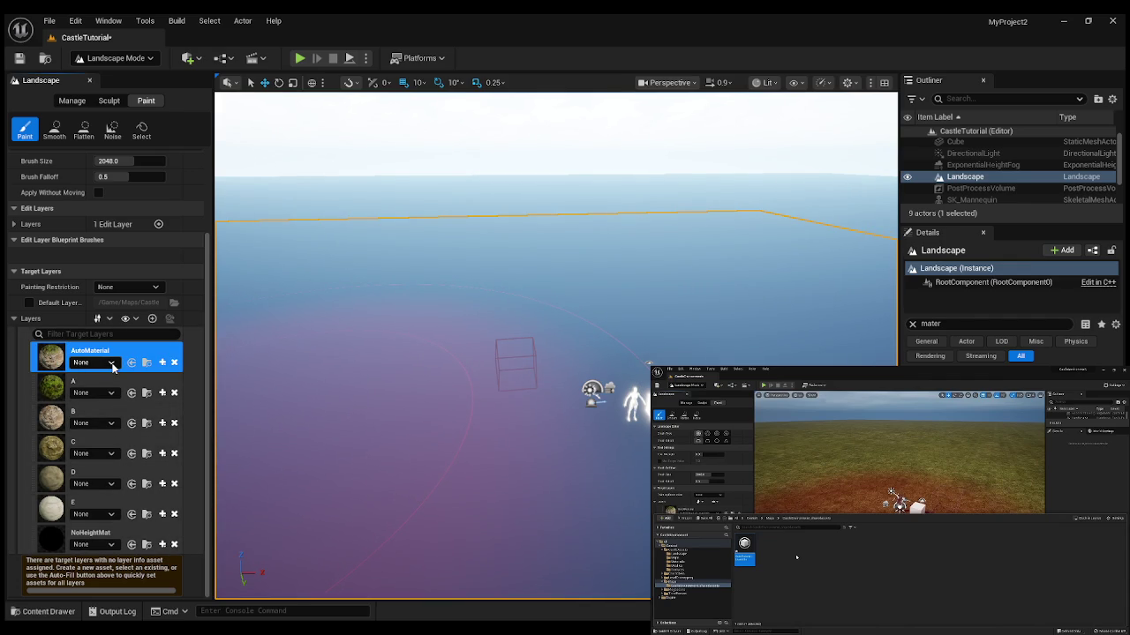
left_click(113, 362)
left_click(149, 493)
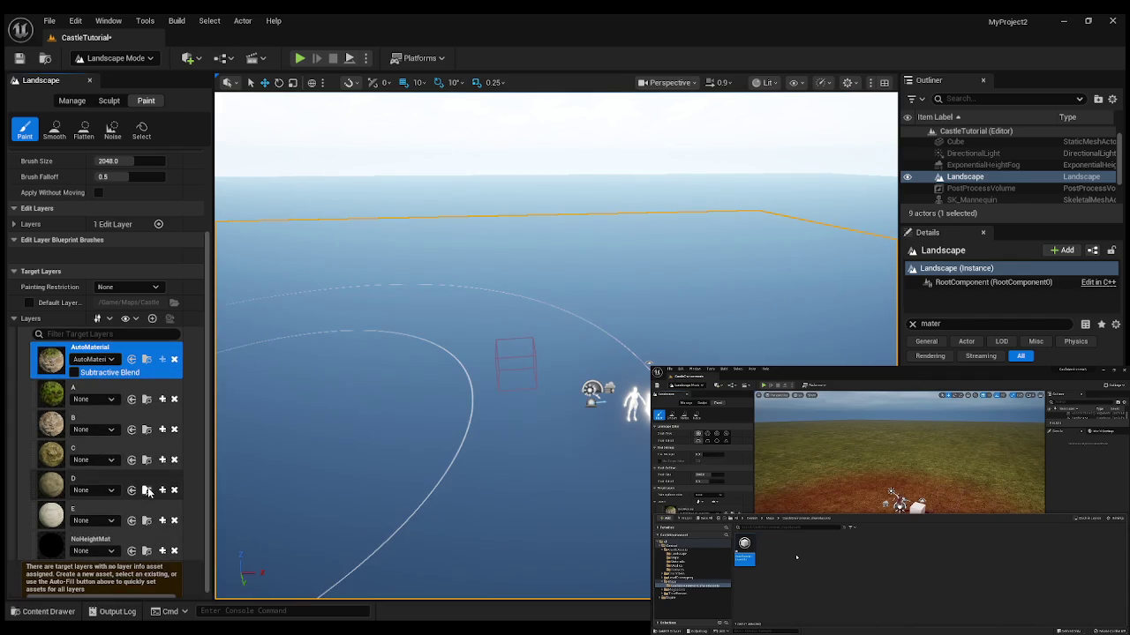
scroll(121, 448, "up", 3)
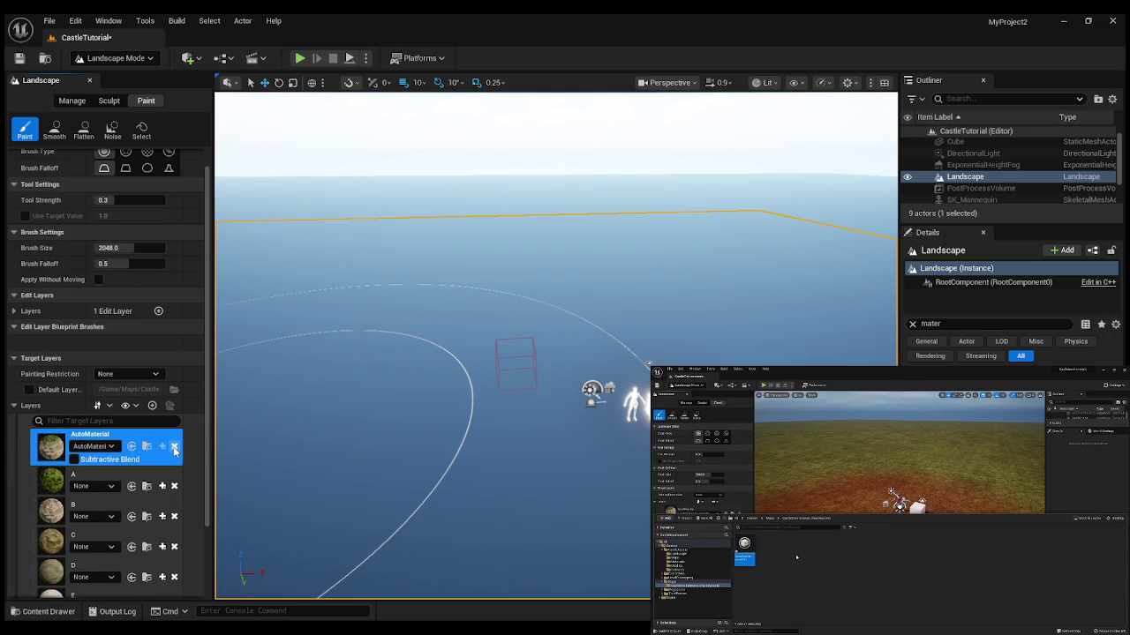
scroll(168, 499, "down", 3)
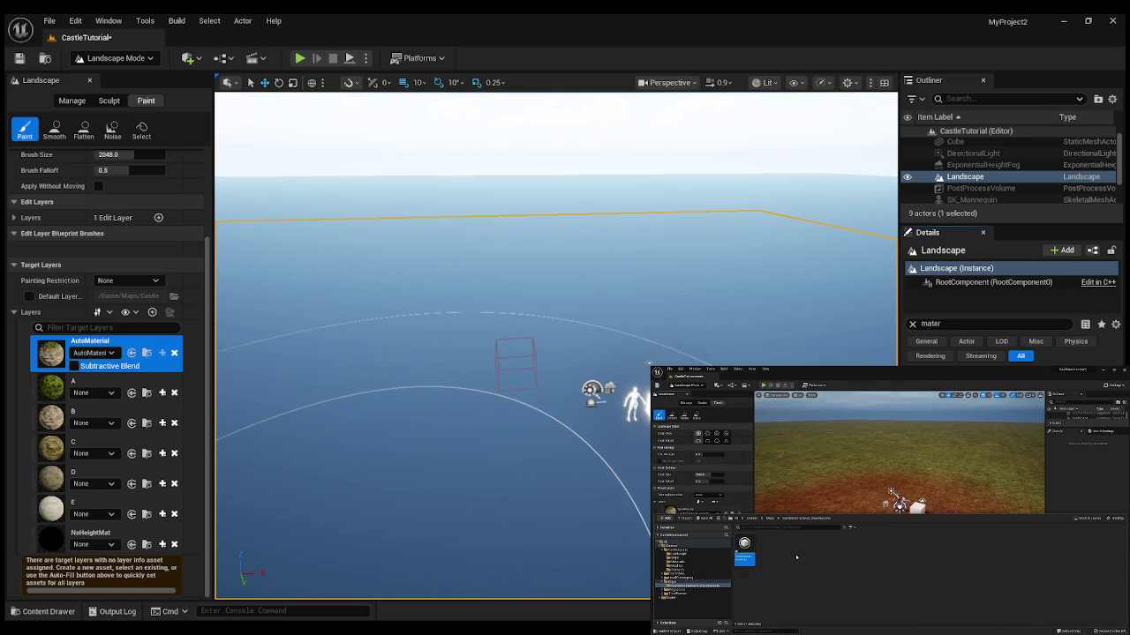
mouse_move(799, 608)
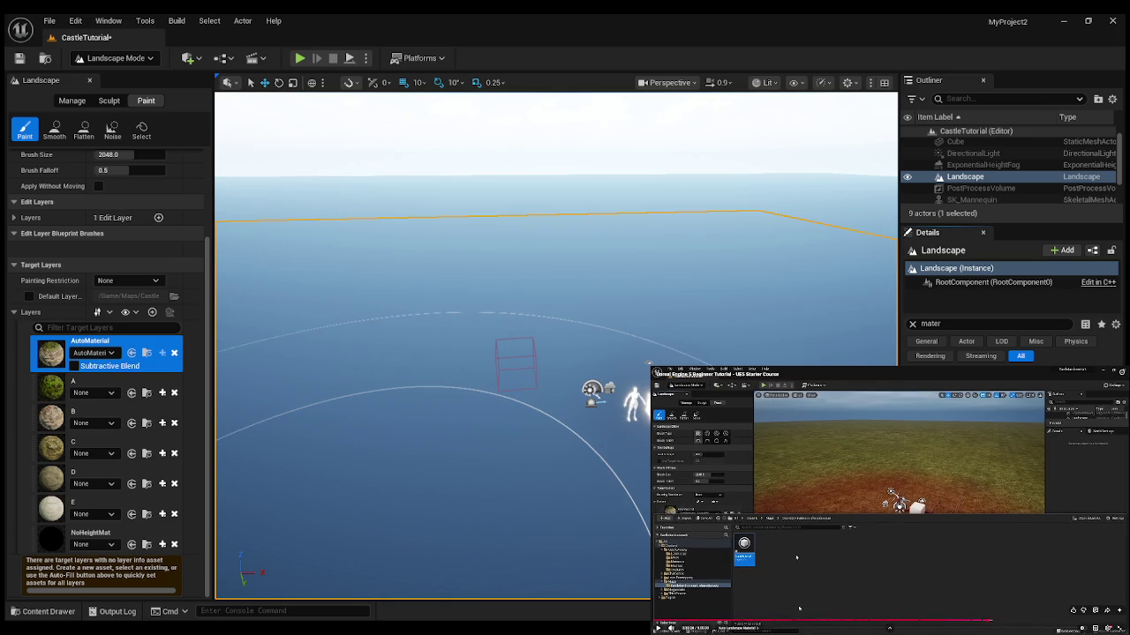
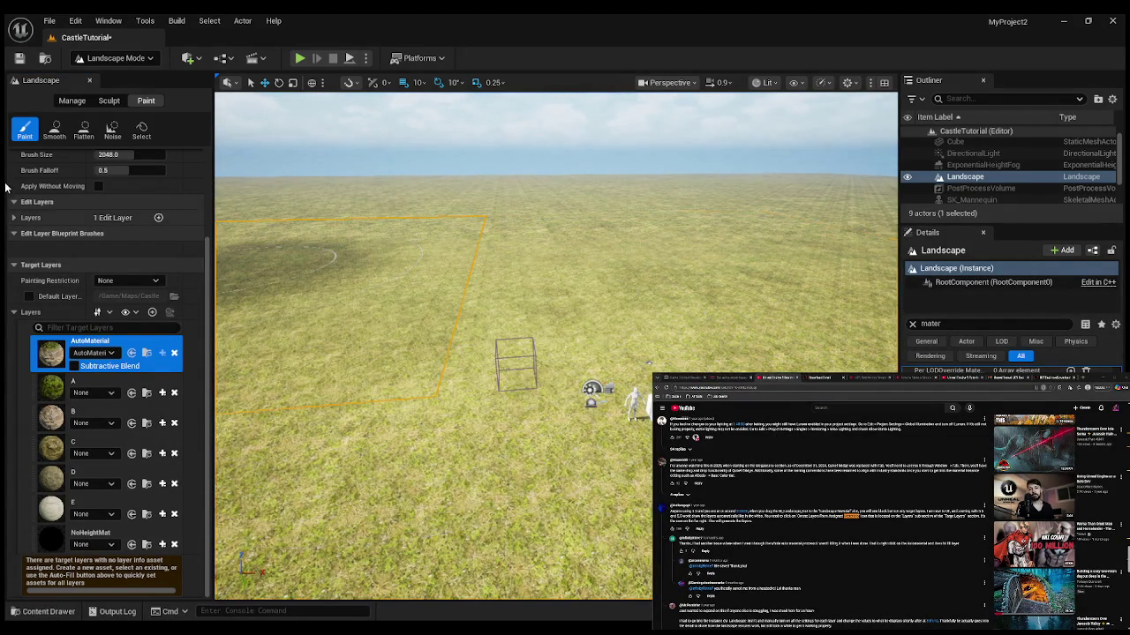
Switch Landscape Mode to the Sculpt tool on the Heightmap layer.
left_click(109, 100)
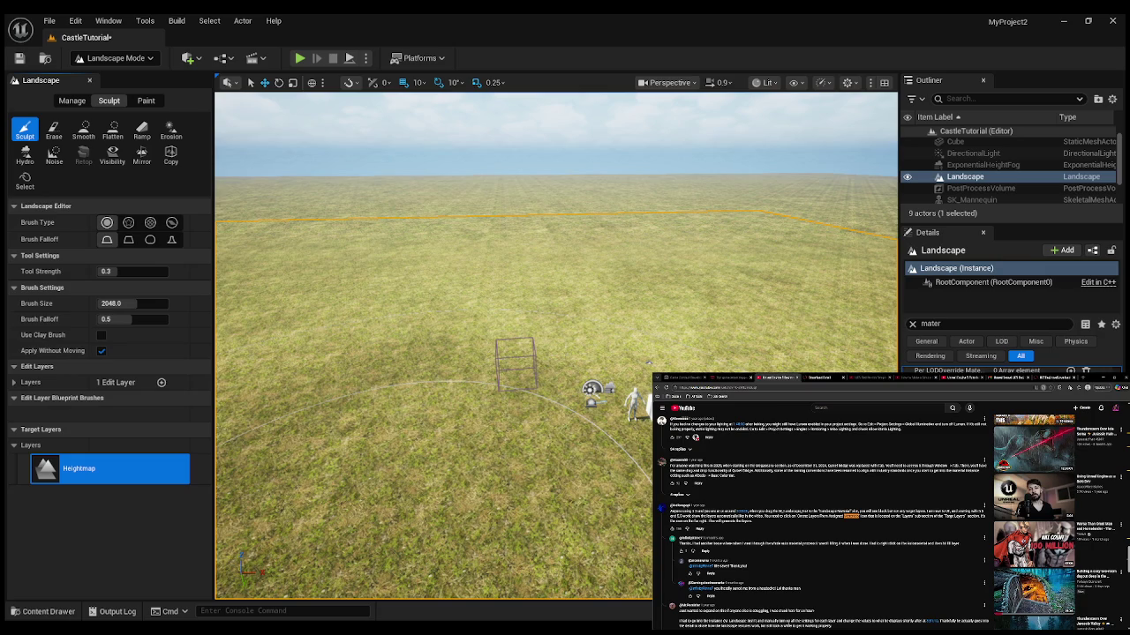
scroll(883, 512, "up", 10)
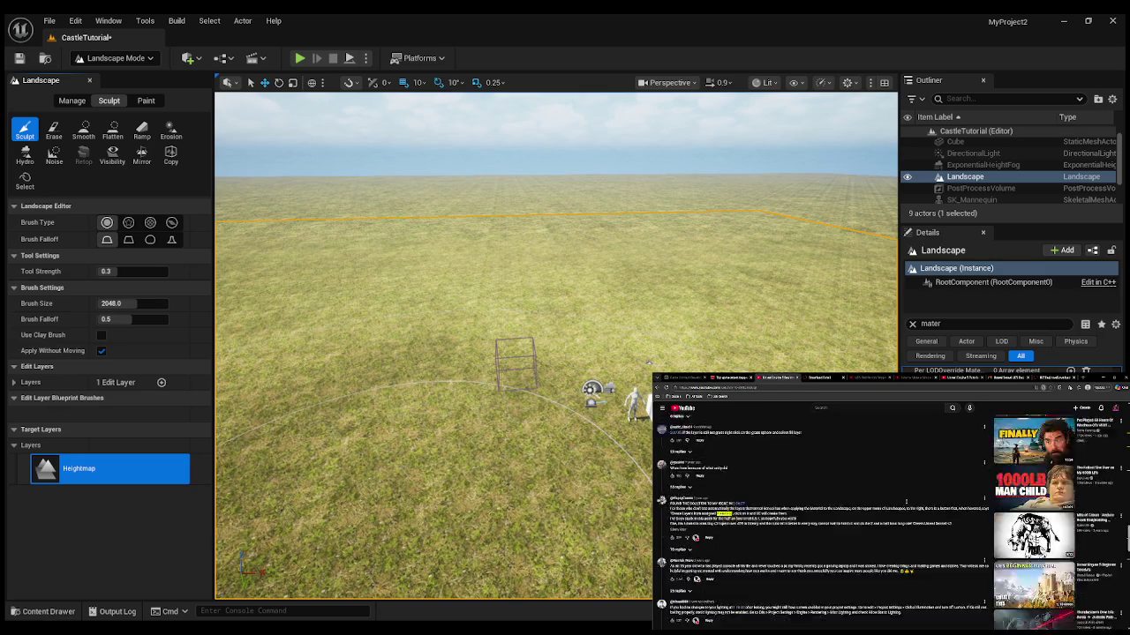
key("t")
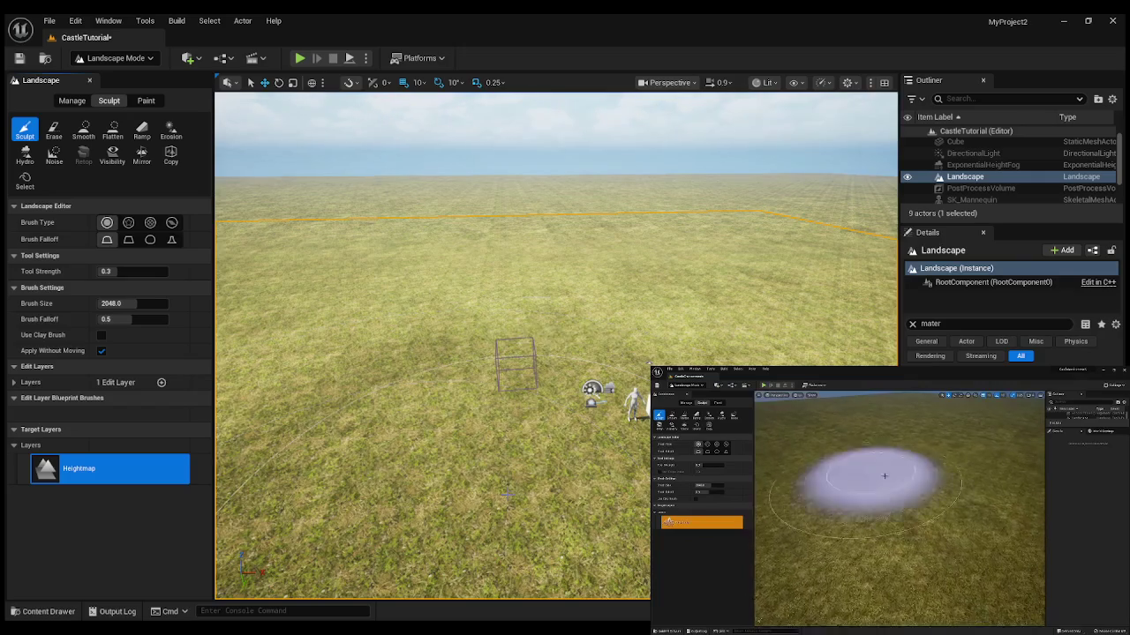
Raise a trial hill at full strength, then undo it with Ctrl+Z.
left_click_drag(374, 310, 372, 307)
scroll(373, 307, "down", 10)
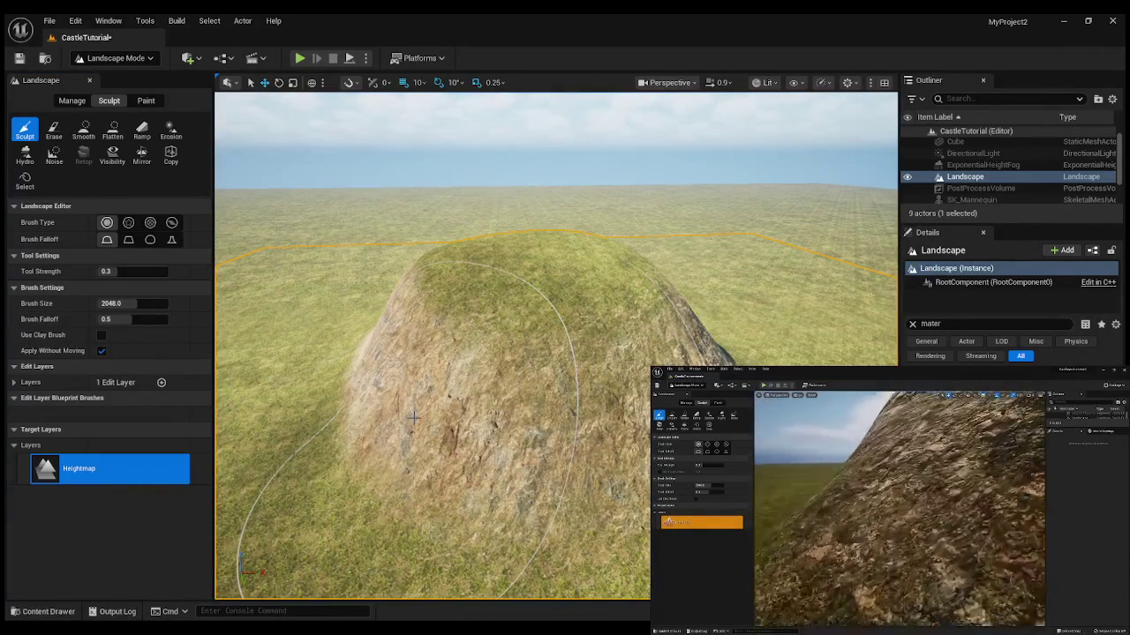
key("ctrl+z")
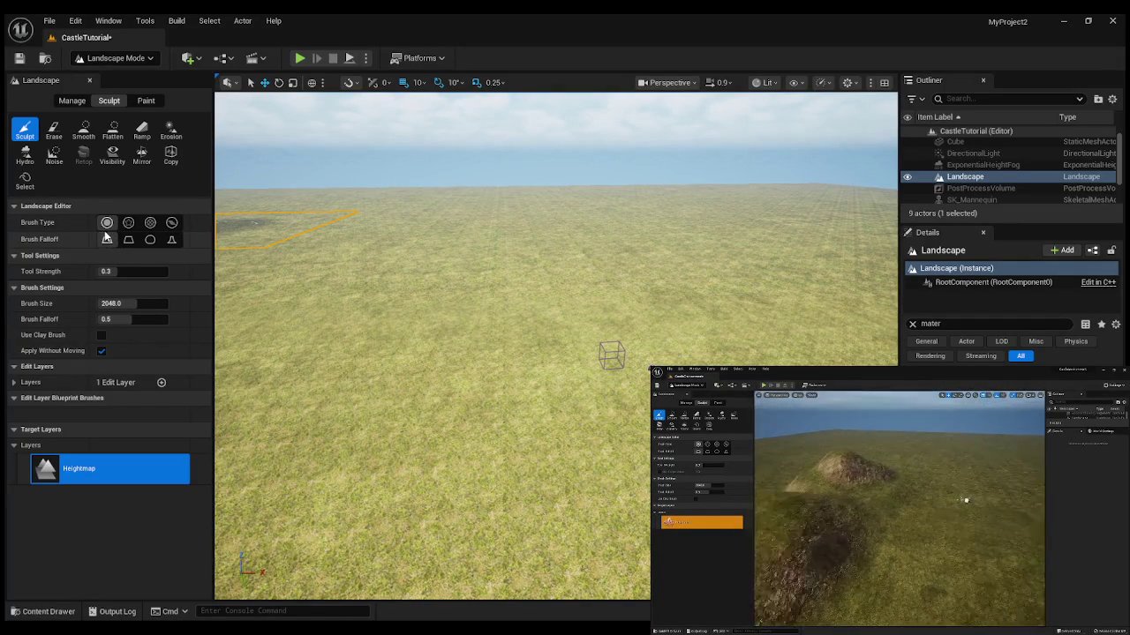
Lower Tool Strength to 0.0912 and raise one hill on the left and one on the right.
left_click_drag(129, 271, 125, 271)
mouse_move(300, 318)
left_mouse_down()
mouse_move(309, 305)
mouse_move(353, 353)
mouse_move(366, 315)
mouse_move(353, 344)
left_mouse_up()
mouse_move(371, 307)
left_mouse_down()
mouse_move(380, 331)
mouse_move(388, 327)
left_mouse_up()
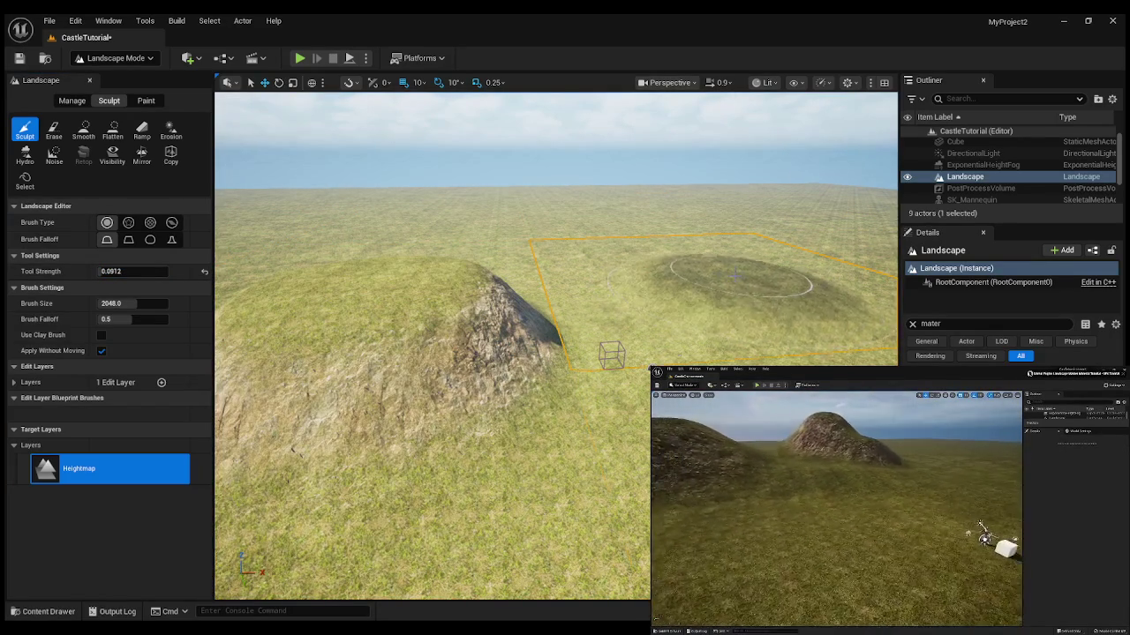
left_click_drag(720, 275, 716, 251)
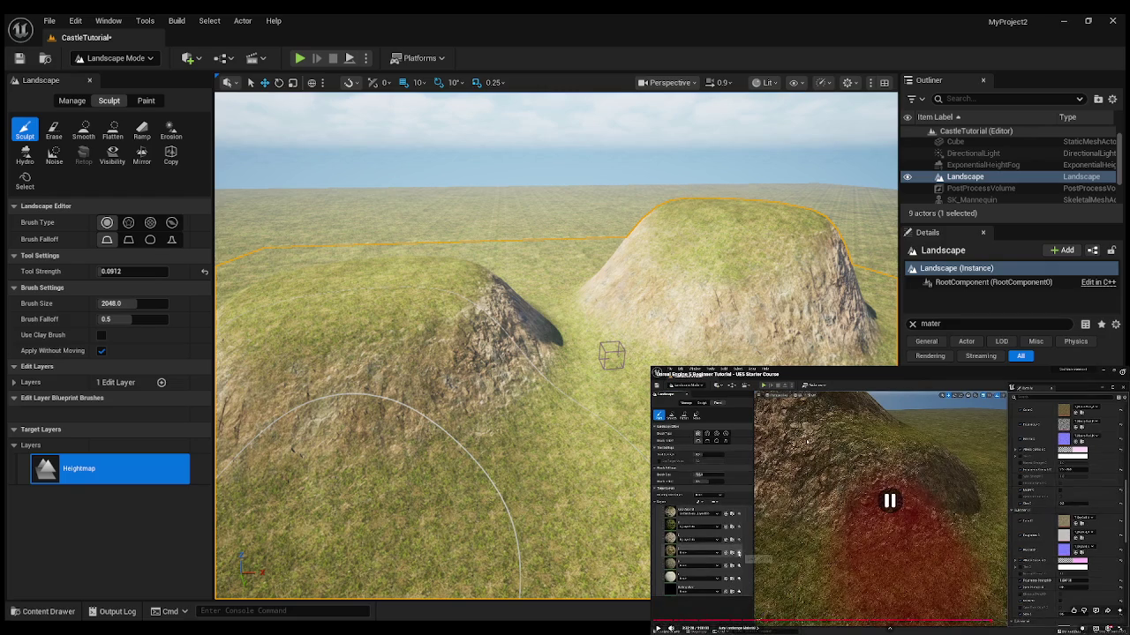
mouse_move(780, 603)
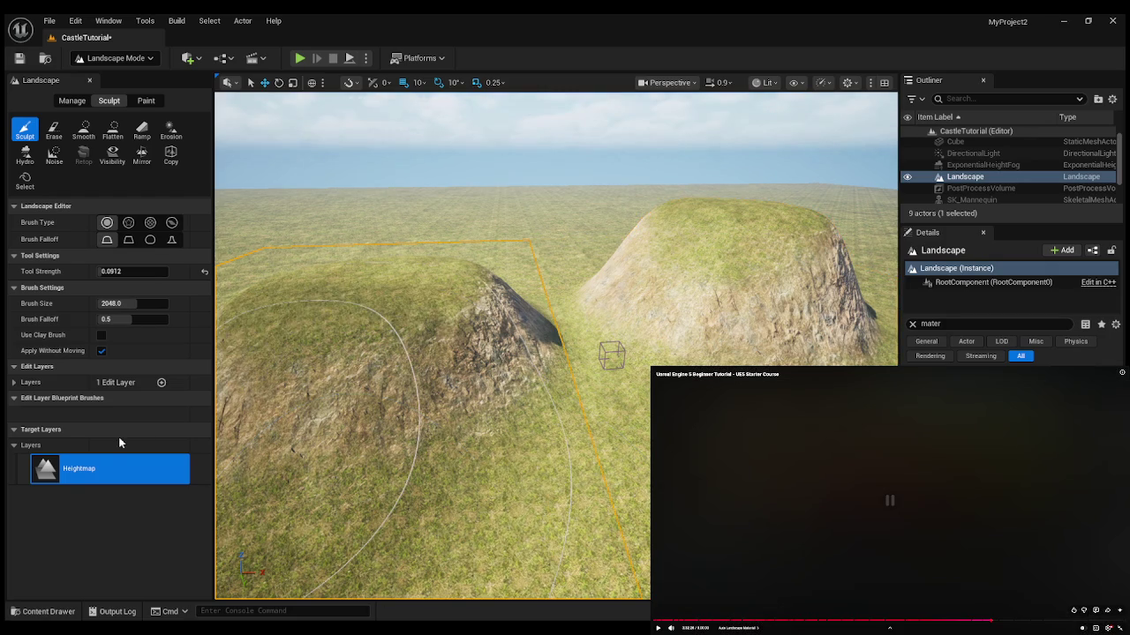
Switch to Paint and create layer info assets for layers A, B, C and D.
left_click(146, 100)
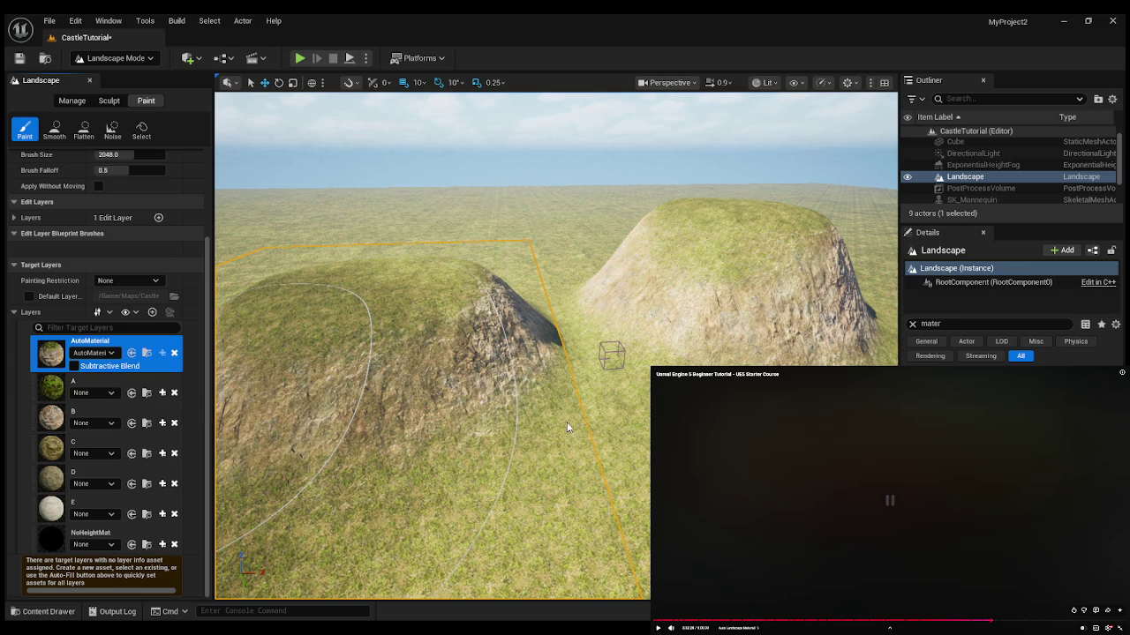
left_click(162, 393)
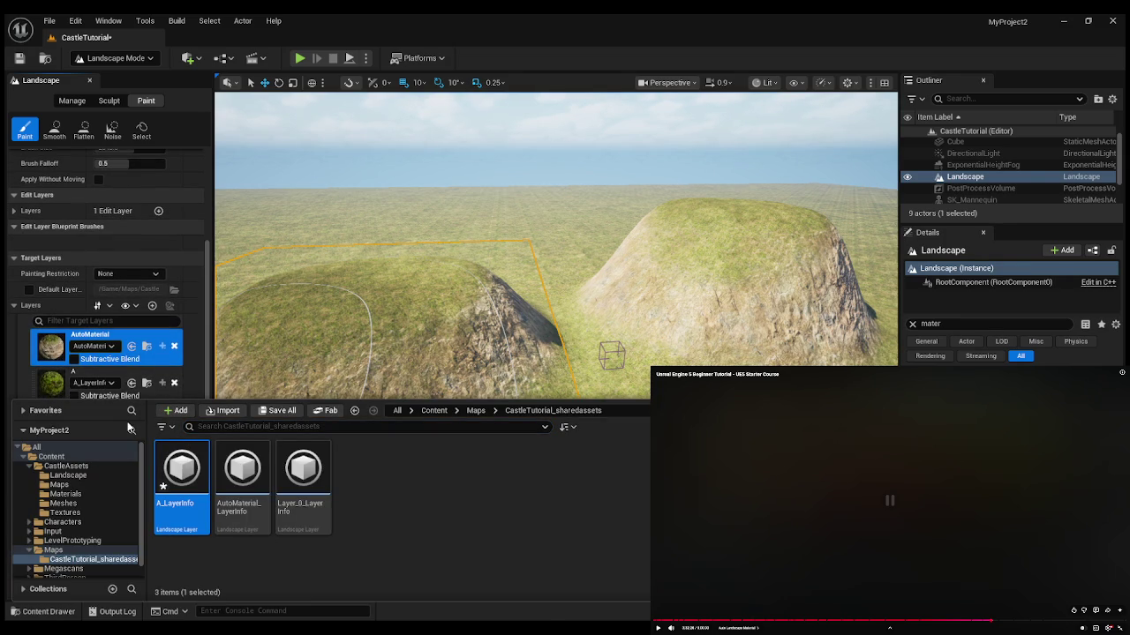
left_click(177, 371)
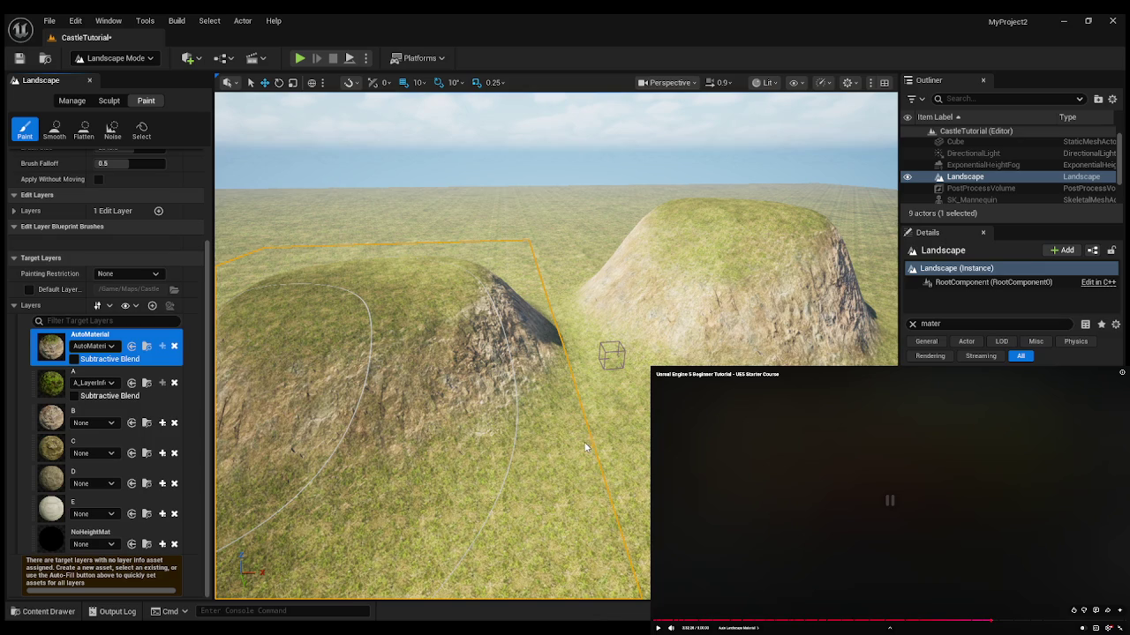
left_click(163, 422)
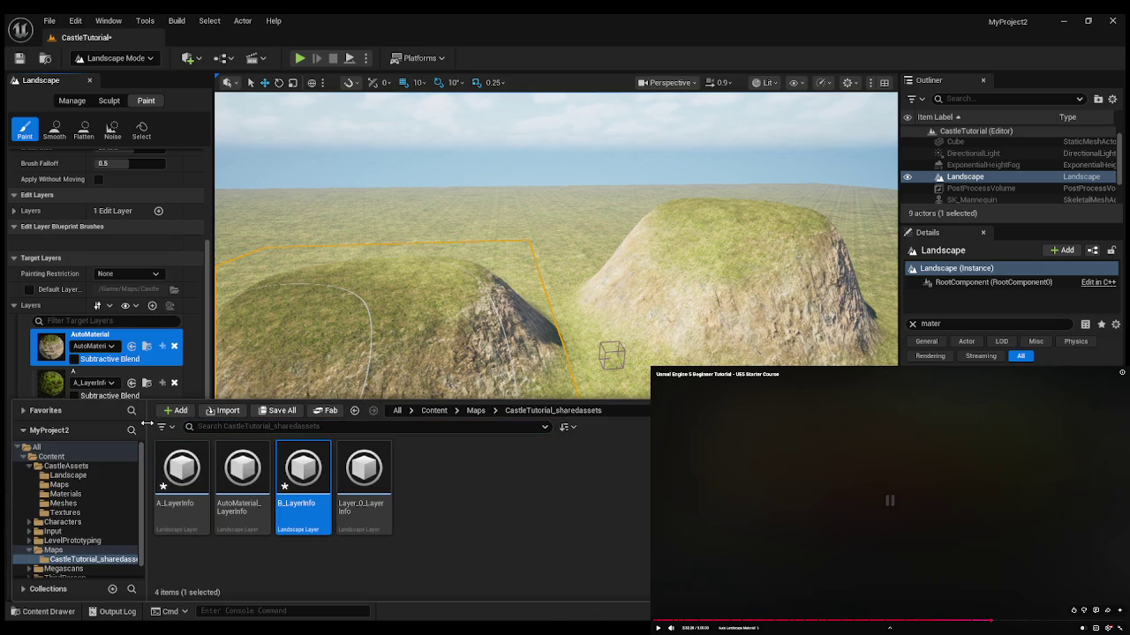
left_click(150, 393)
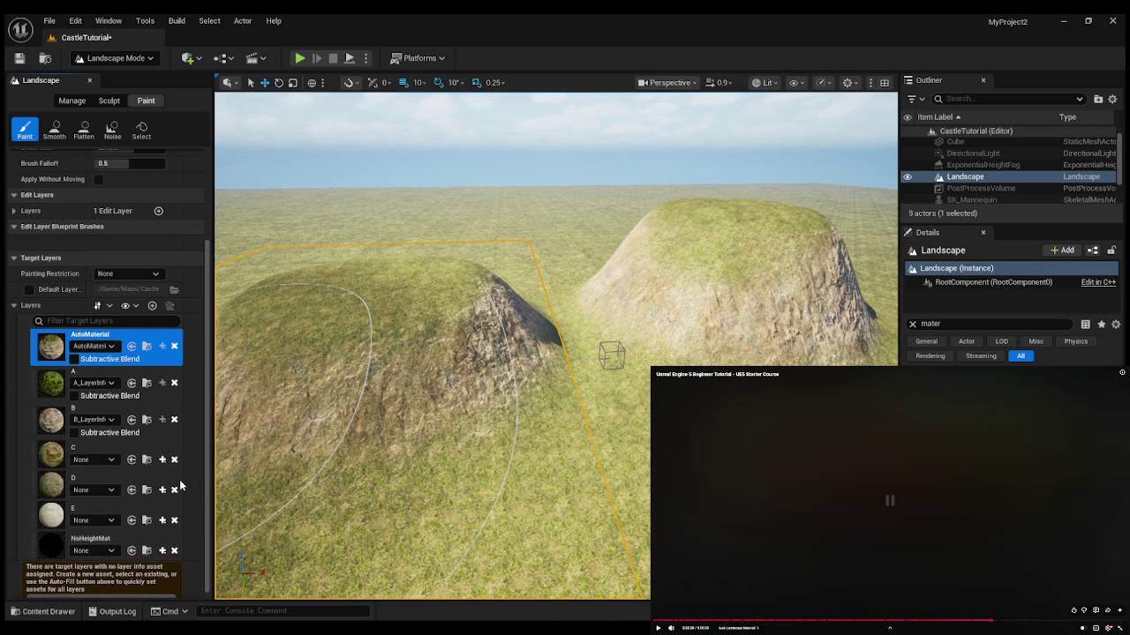
left_click(163, 460)
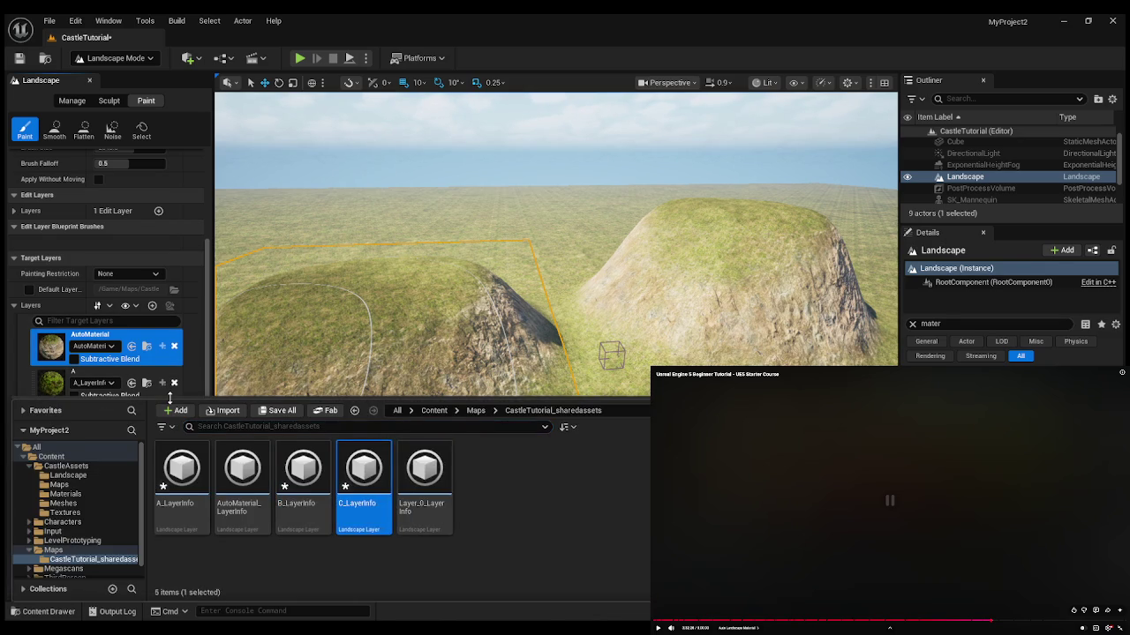
left_click(169, 393)
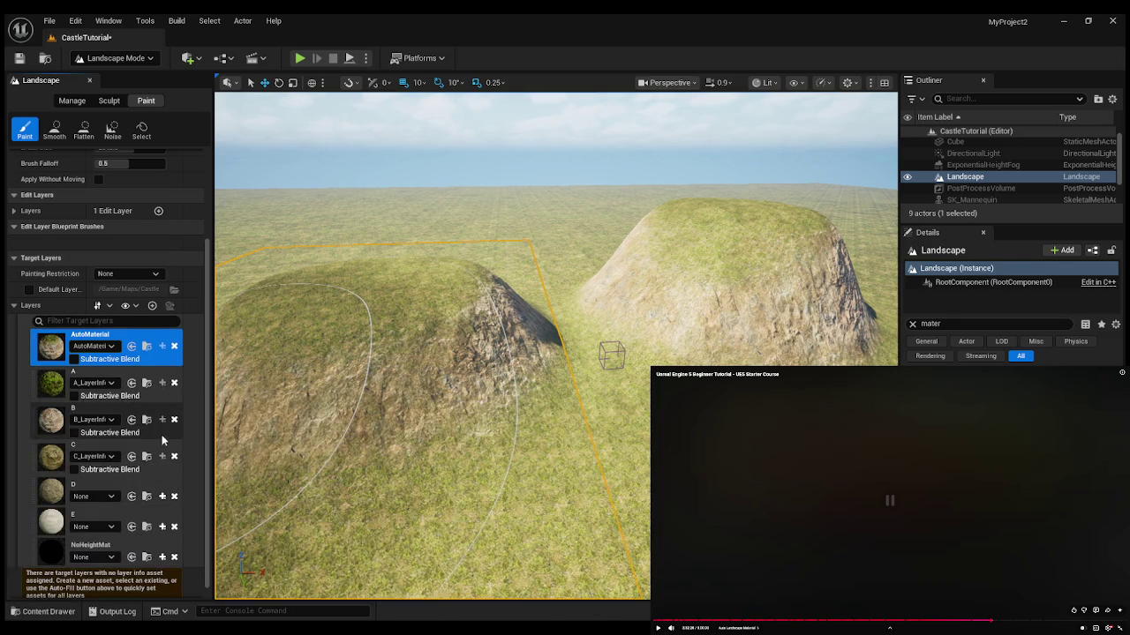
left_click(162, 496)
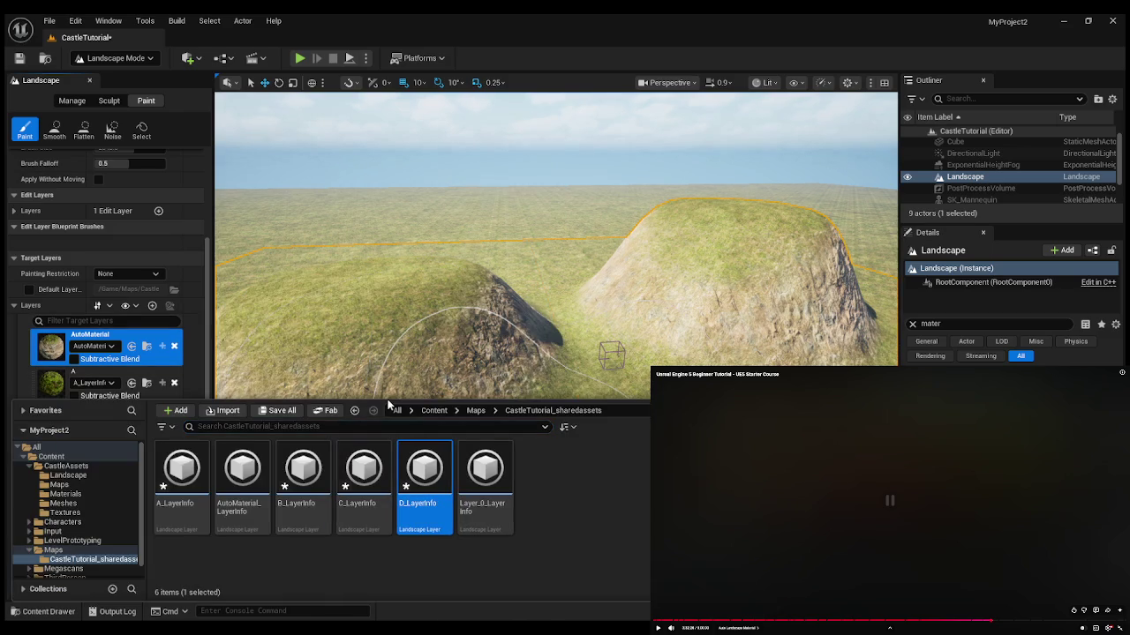
Select the C_LayerInfo, B_LayerInfo and A_LayerInfo assets in turn.
left_click(368, 465)
left_click(300, 465)
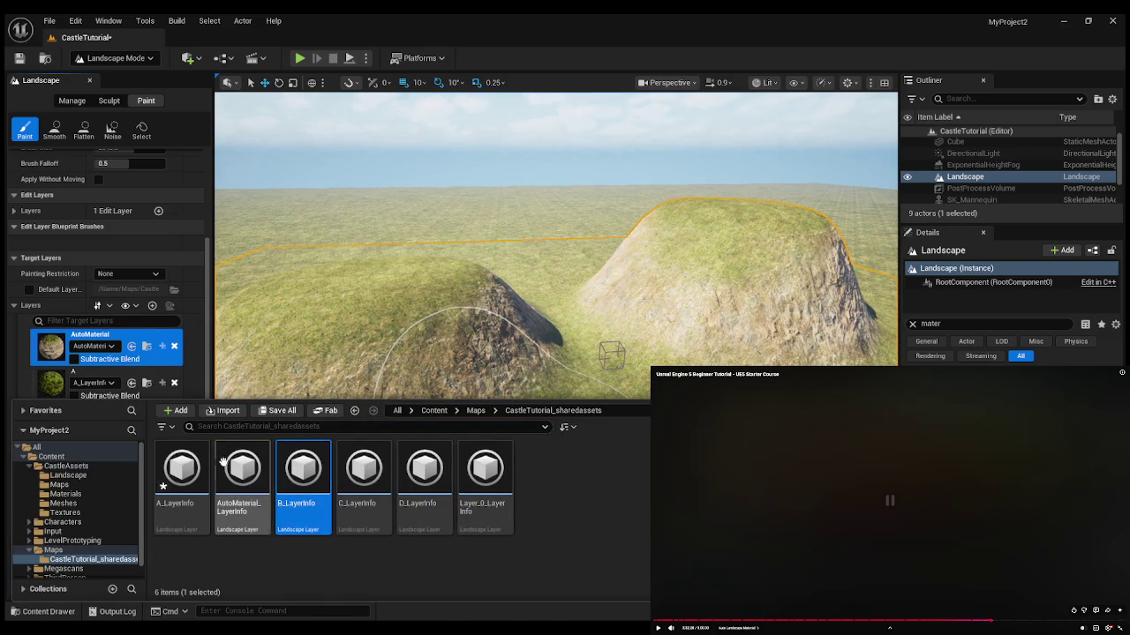
left_click(203, 461)
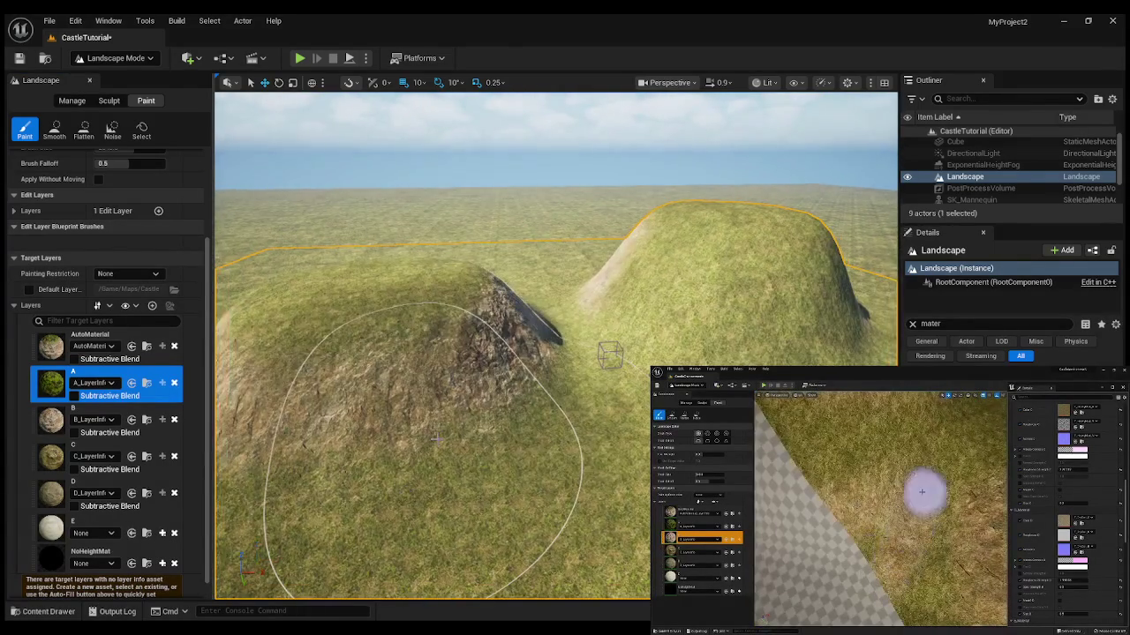
Paint grass over the left hill's rocky patch and set Brush Size to 20.
mouse_move(437, 440)
left_mouse_down()
mouse_move(406, 424)
mouse_move(384, 449)
mouse_move(585, 335)
mouse_move(633, 328)
mouse_move(613, 318)
mouse_move(633, 308)
mouse_move(671, 306)
mouse_move(671, 335)
mouse_move(635, 318)
left_mouse_up()
scroll(556, 344, "up", 2)
scroll(504, 499, "up", 3)
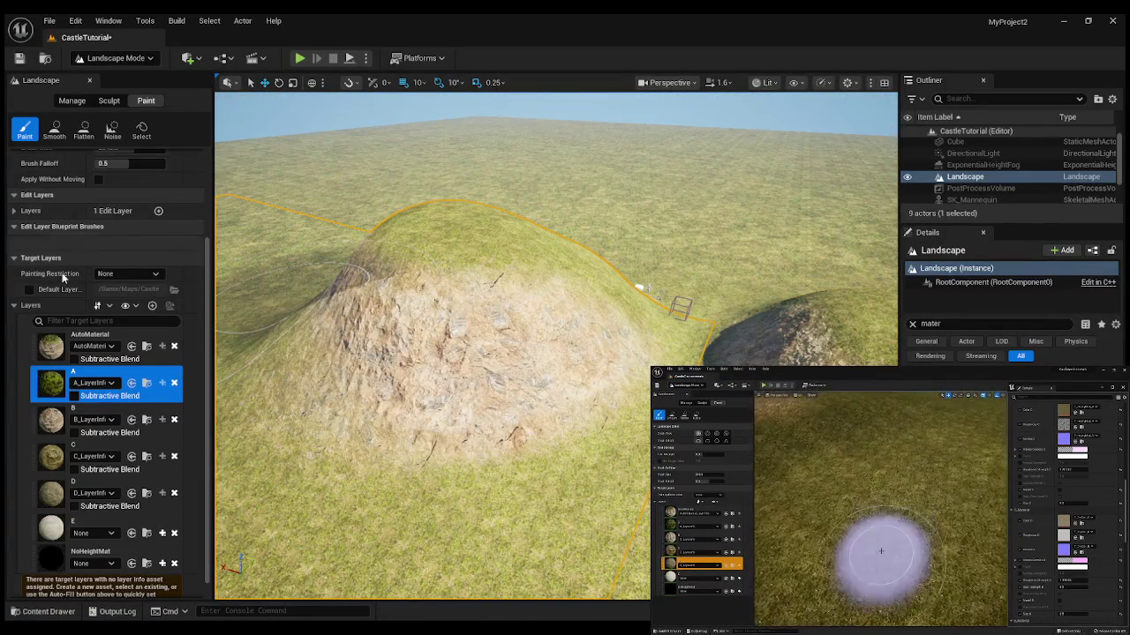
scroll(97, 274, "up", 3)
left_click(107, 269)
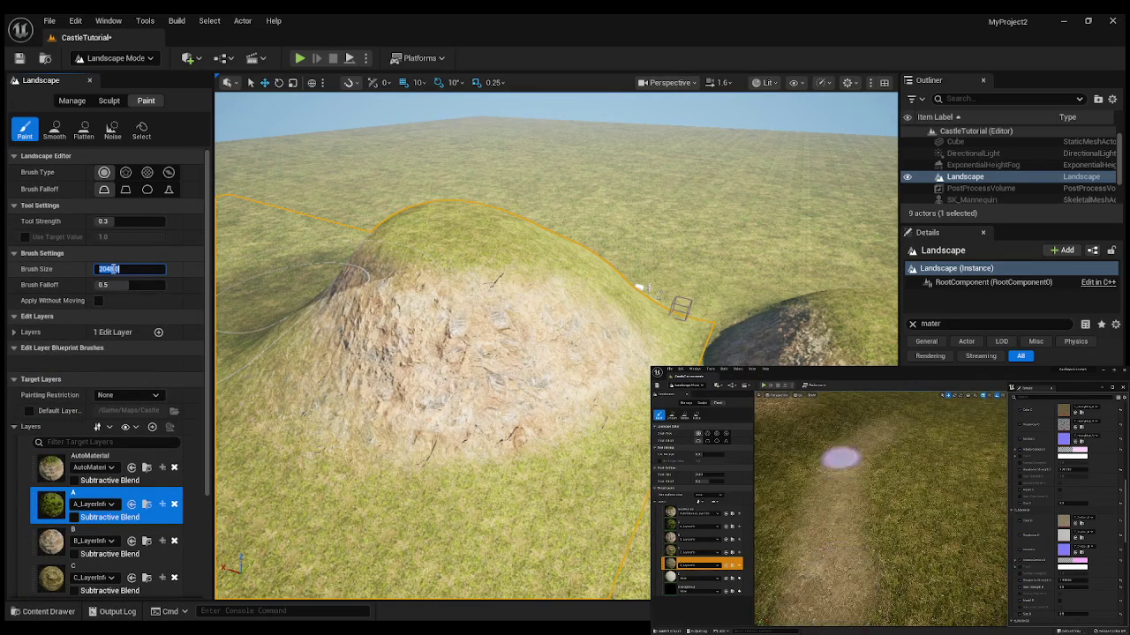
type("20")
key("Return")
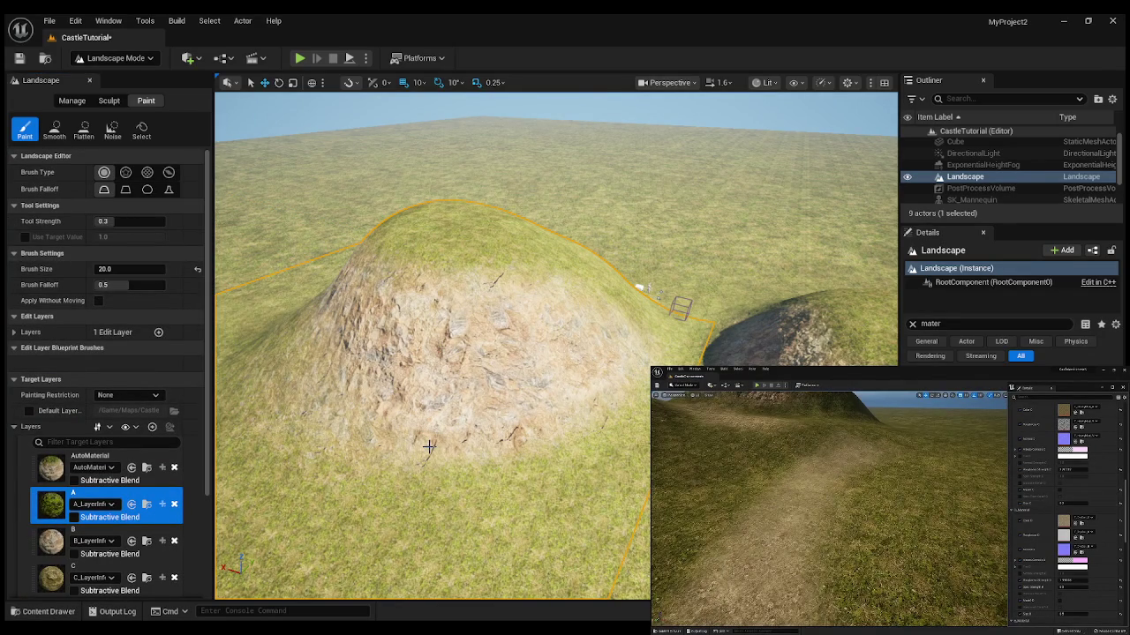
Set Brush Size to 100 and paint grass along the hill's rocky side.
left_click(122, 269)
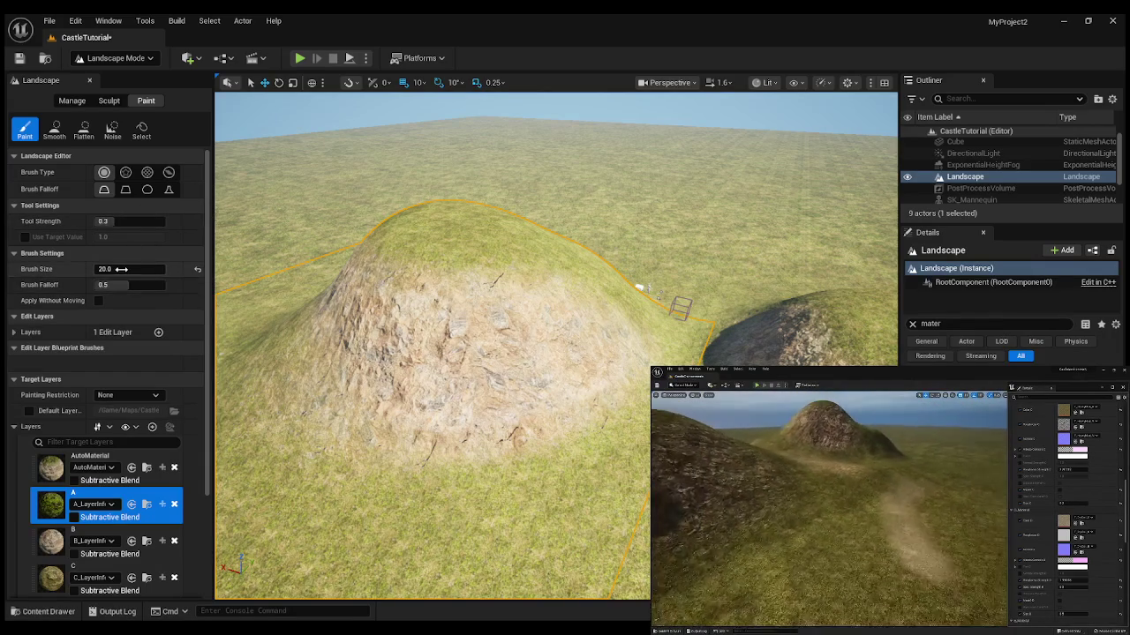
type("100")
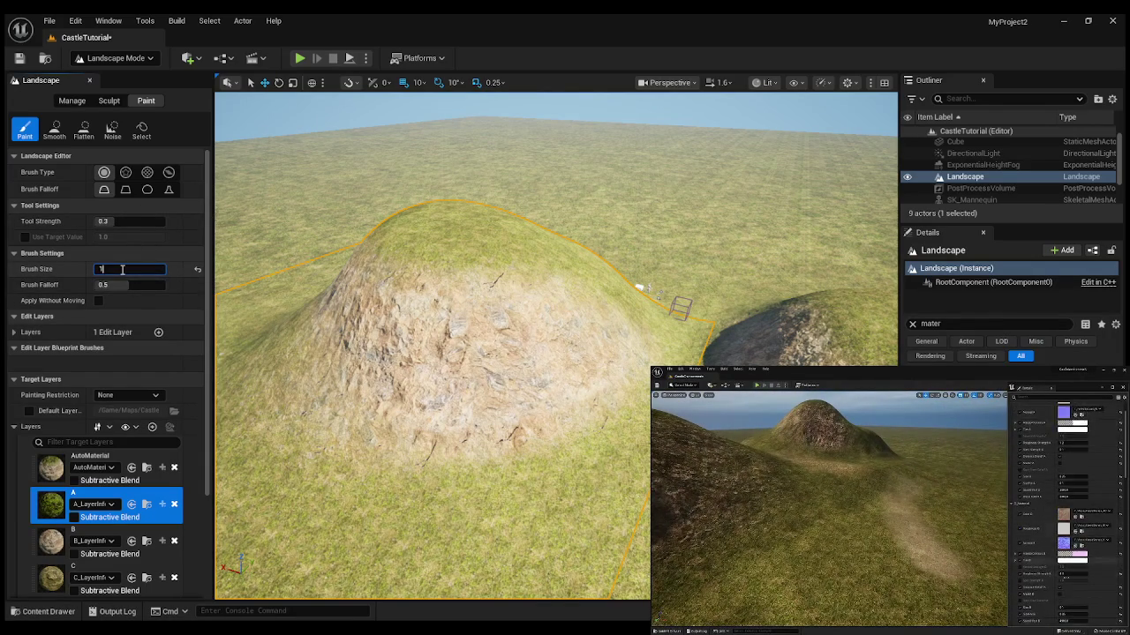
key("Return")
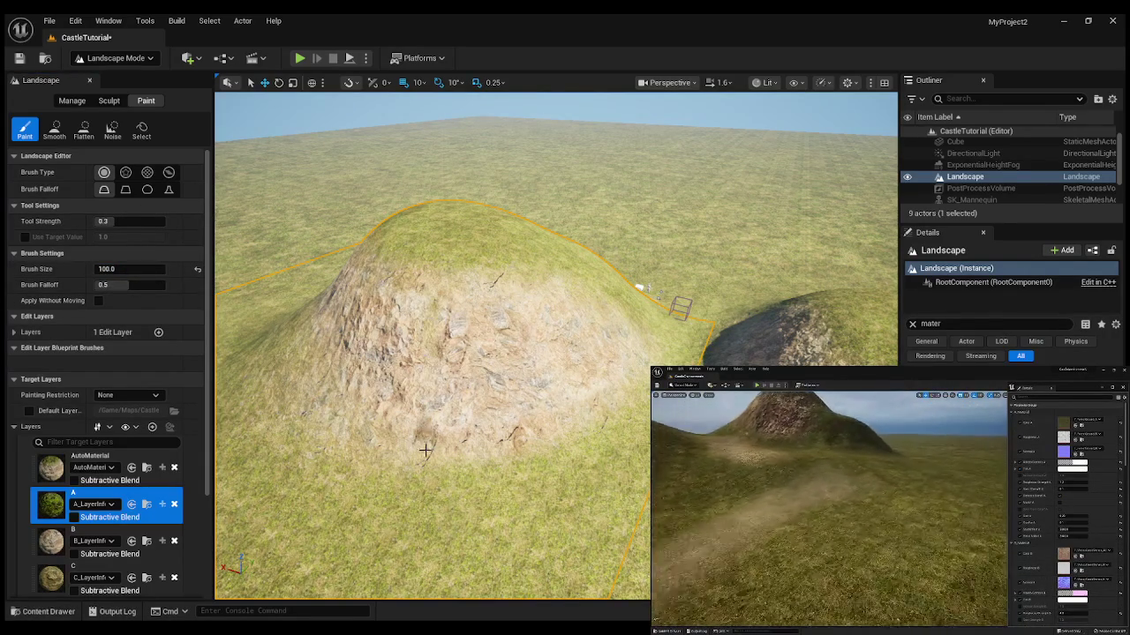
left_click_drag(433, 415, 431, 318)
left_click_drag(132, 270, 137, 280)
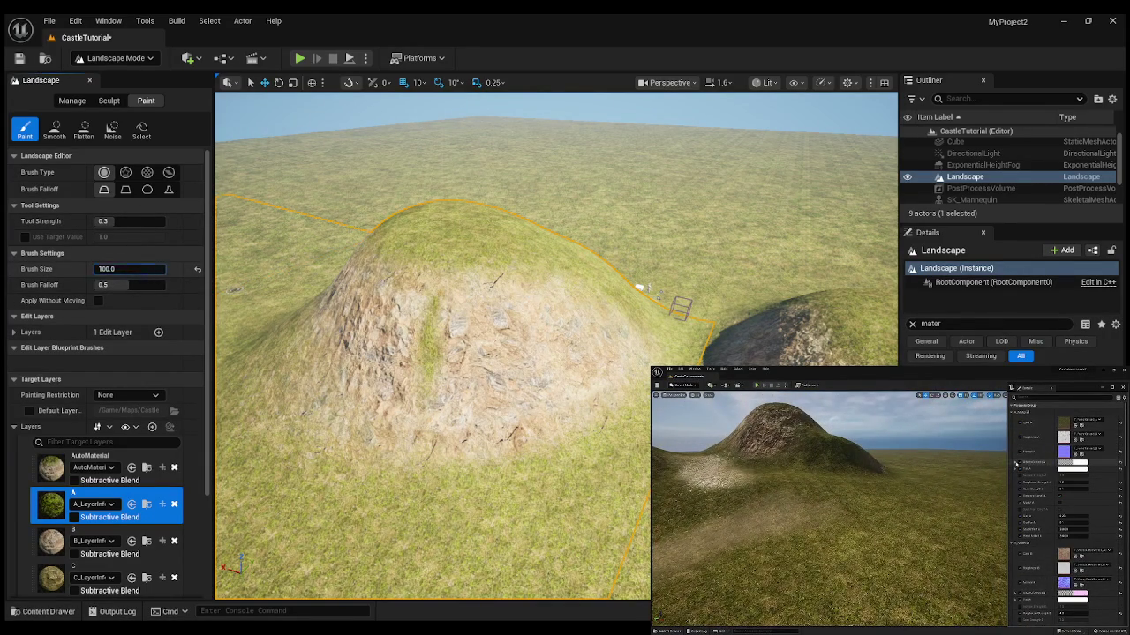
Enlarge the brush to 500 and paint a wide grass patch across the hill.
left_click(137, 270)
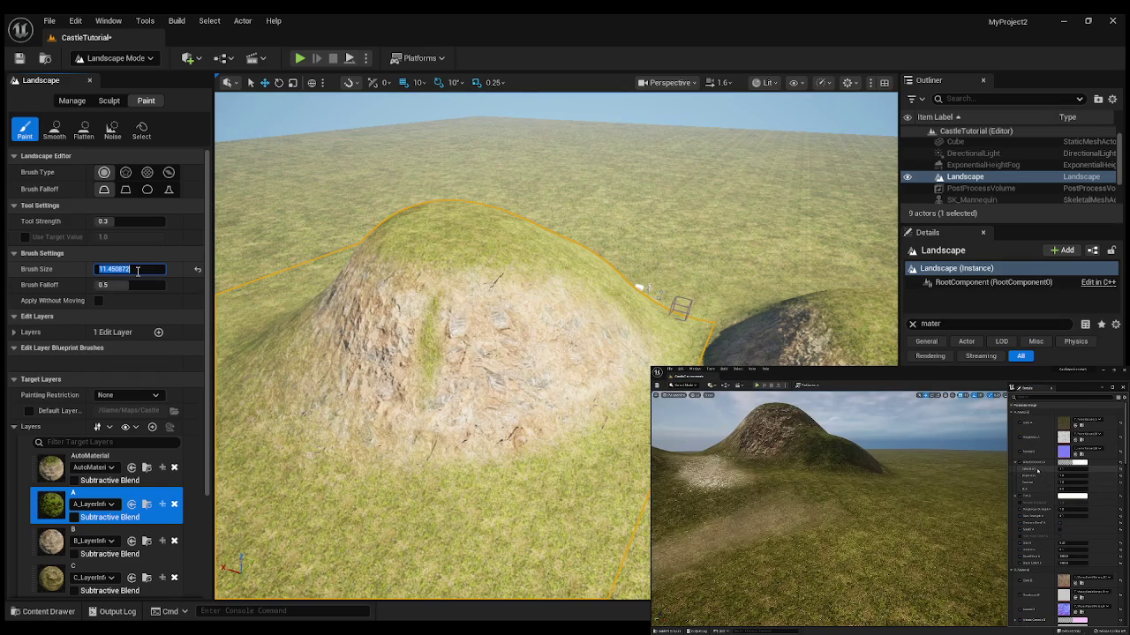
type("500")
key("Return")
mouse_move(468, 318)
left_mouse_down()
mouse_move(441, 291)
mouse_move(433, 415)
mouse_move(431, 353)
mouse_move(530, 353)
mouse_move(467, 389)
mouse_move(467, 403)
left_mouse_up()
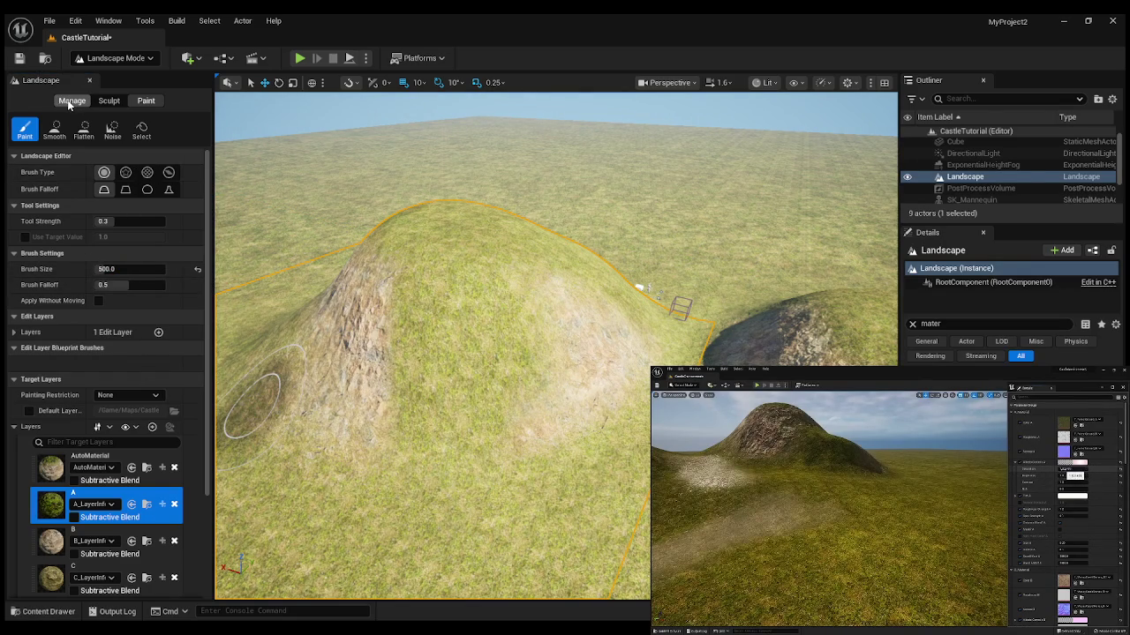
left_click(109, 101)
Raise a far-left mound into a taller ridge and add another mound in the distance.
scroll(331, 182, "down", 3)
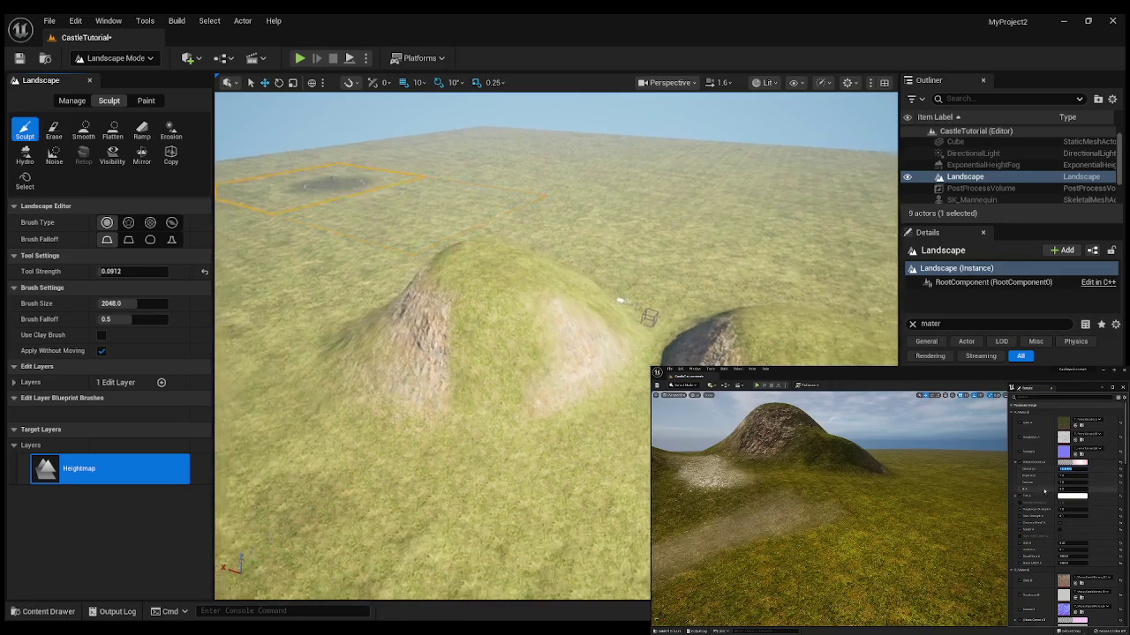
left_click_drag(331, 205, 320, 200)
left_click_drag(390, 207, 437, 225)
left_click_drag(605, 222, 606, 219)
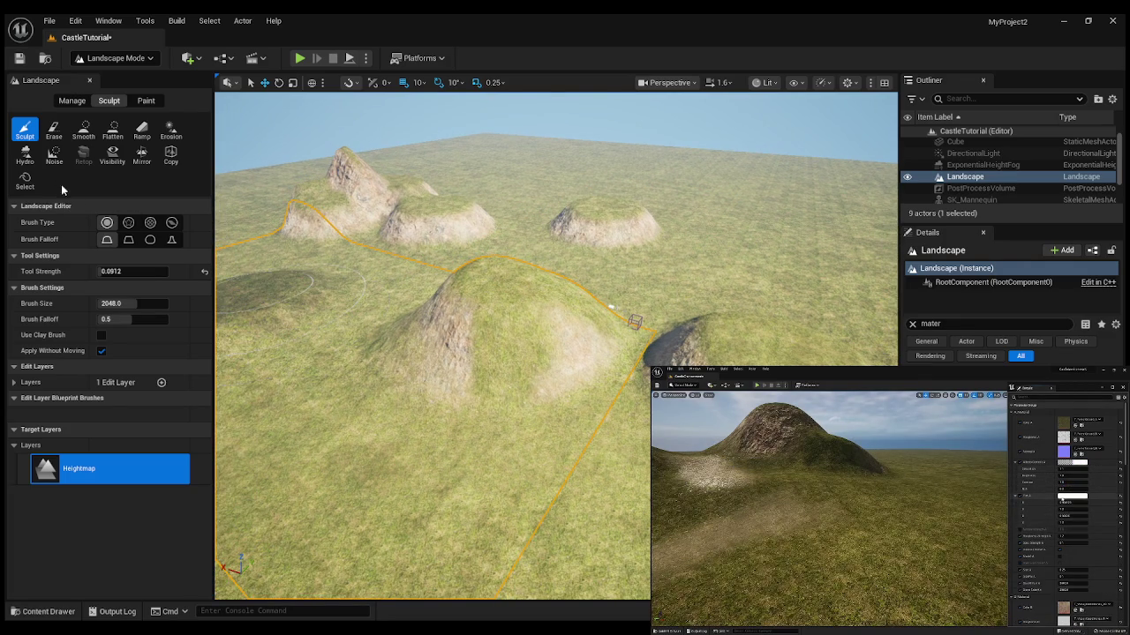
Set sculpt Brush Size to 2500, raise a large hill on the left, then undo the last stroke.
left_click(134, 303)
type("2500")
key("Return")
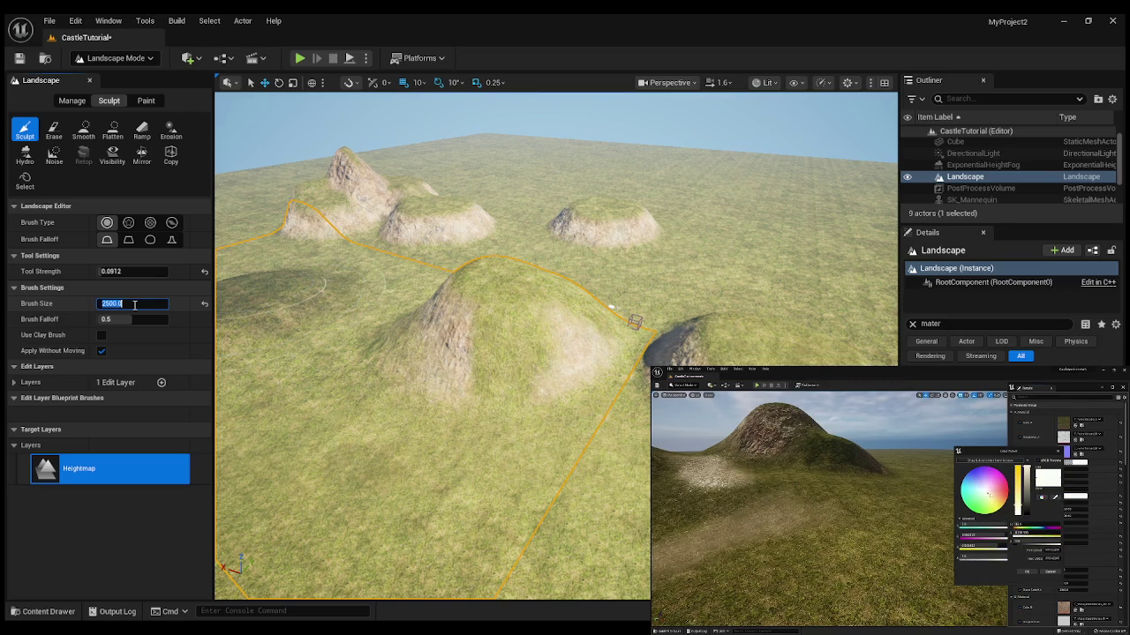
mouse_move(312, 262)
left_mouse_down()
mouse_move(292, 300)
mouse_move(305, 333)
mouse_move(446, 327)
mouse_move(354, 323)
left_mouse_up()
key("ctrl+z")
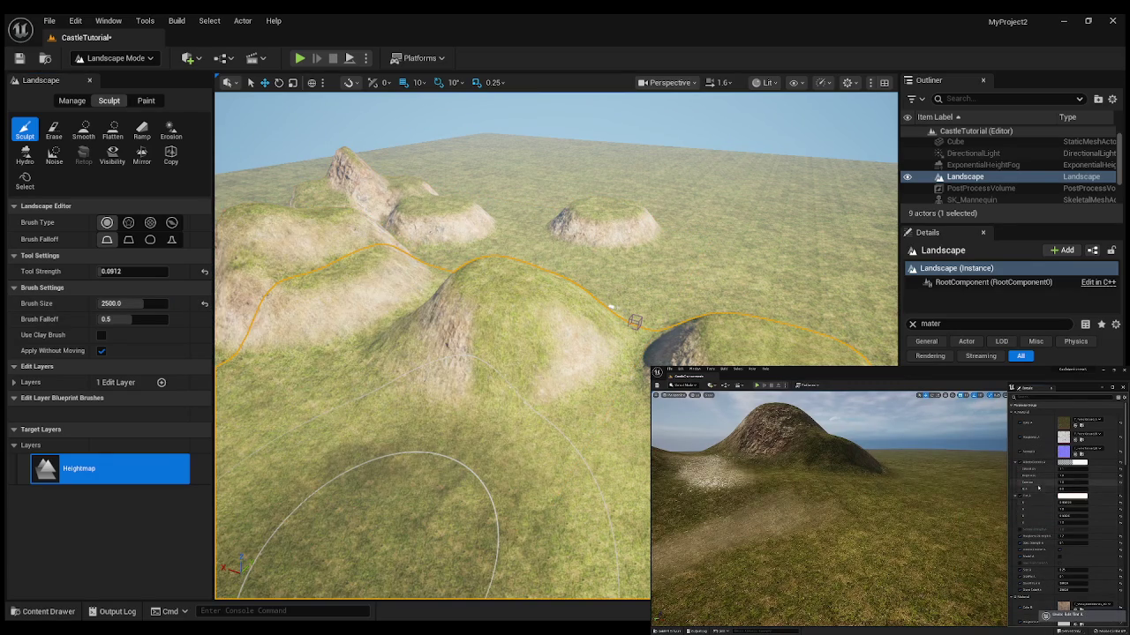
mouse_move(786, 559)
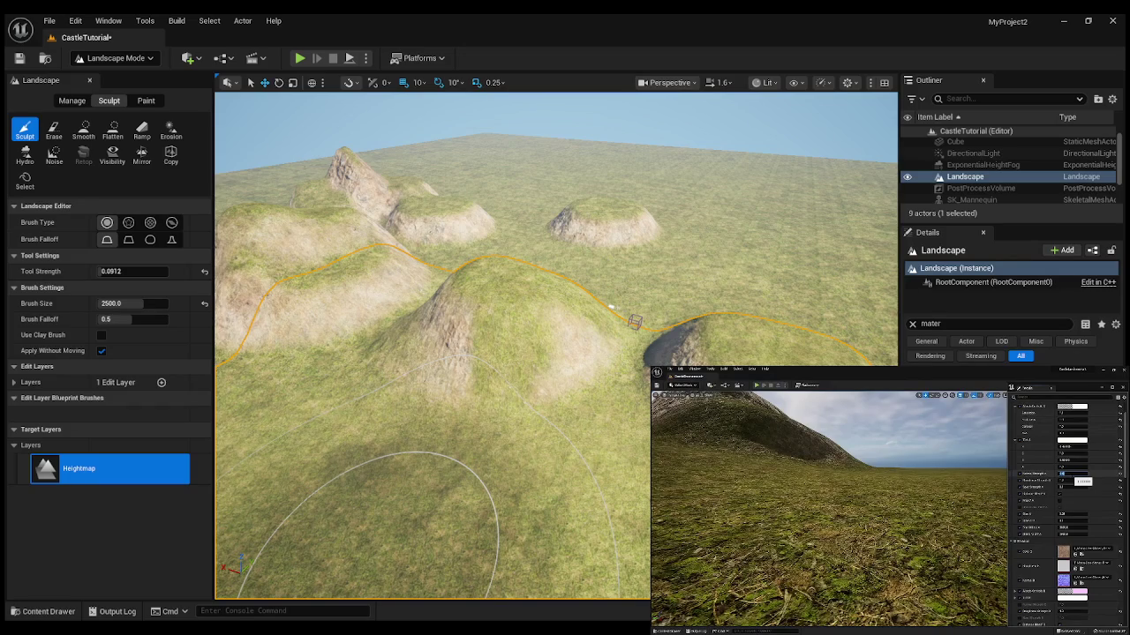
left_click(850, 521)
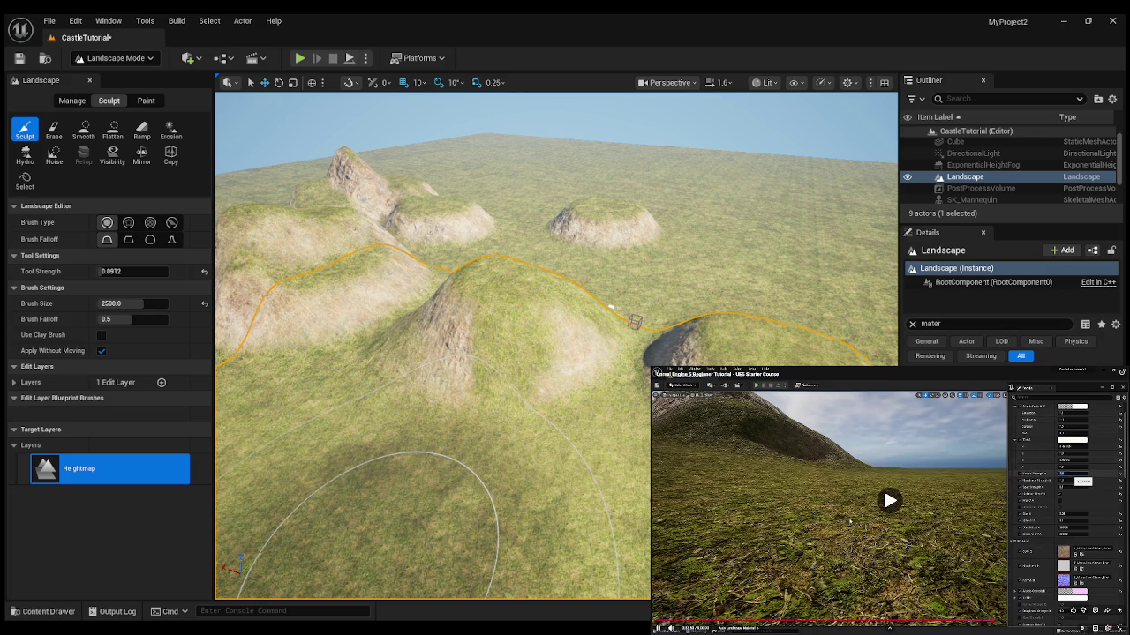
left_click(849, 522)
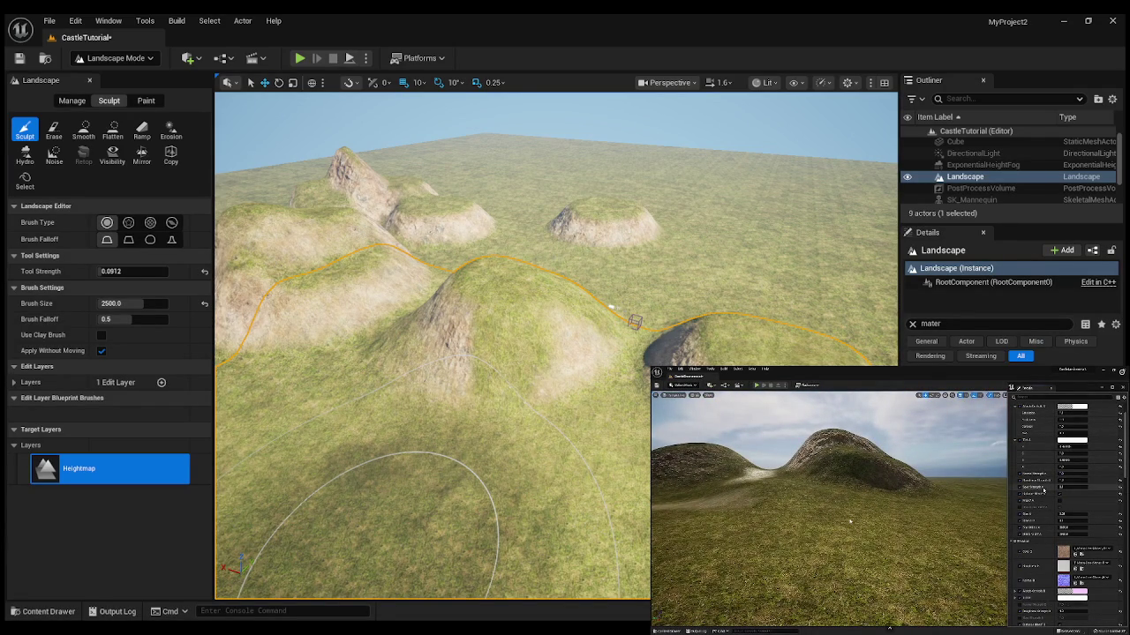
mouse_move(850, 522)
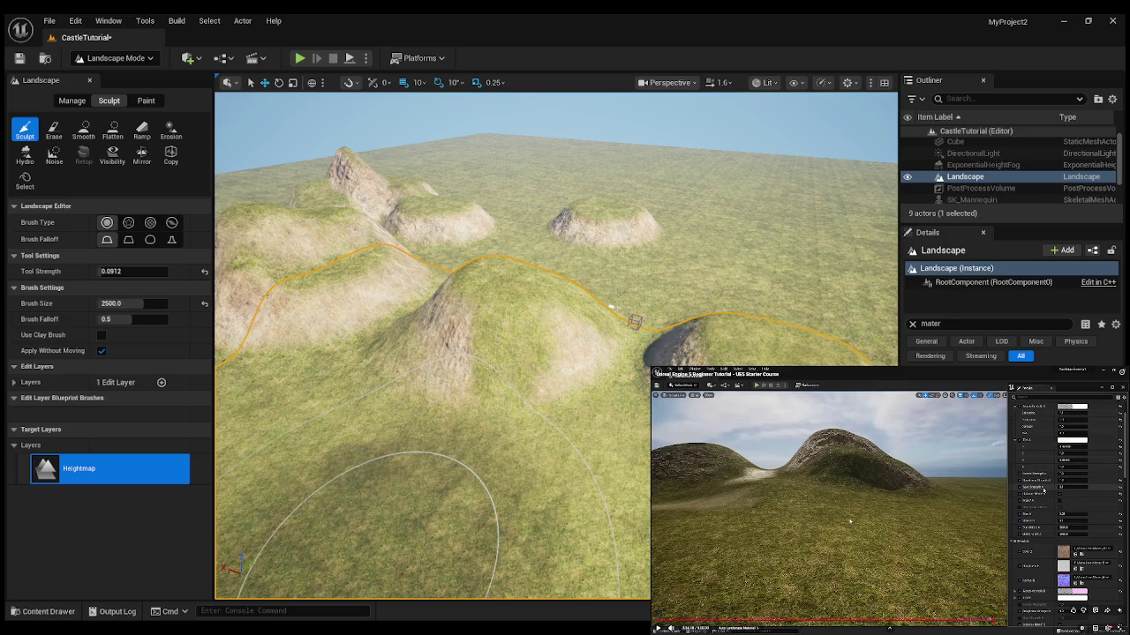
left_click(849, 521)
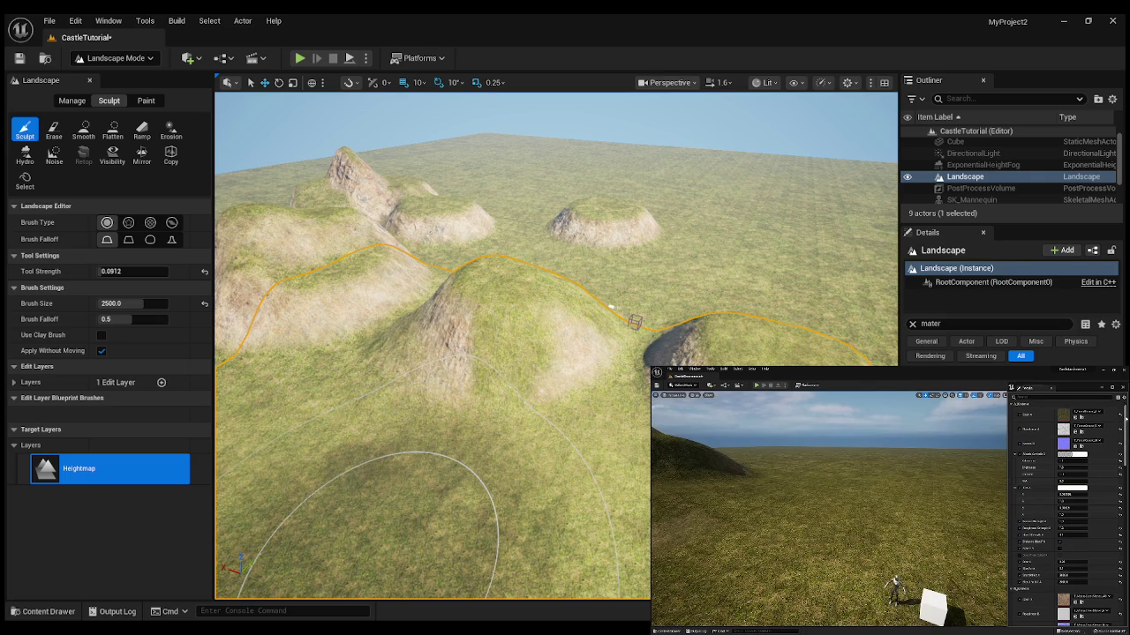
left_click(850, 522)
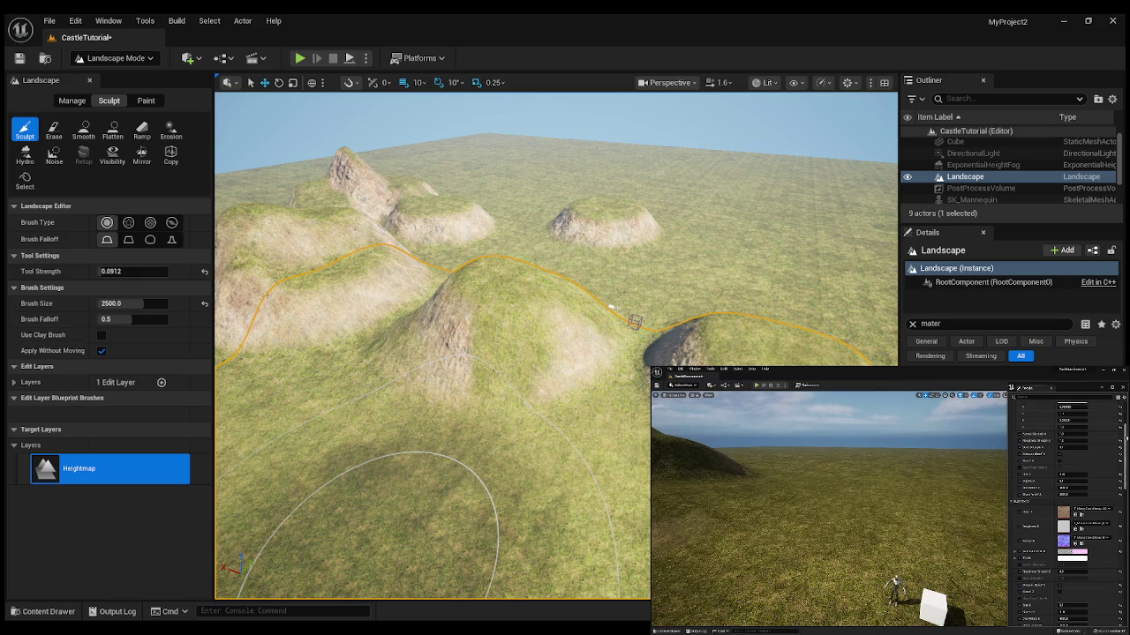
mouse_move(831, 491)
left_click(866, 469)
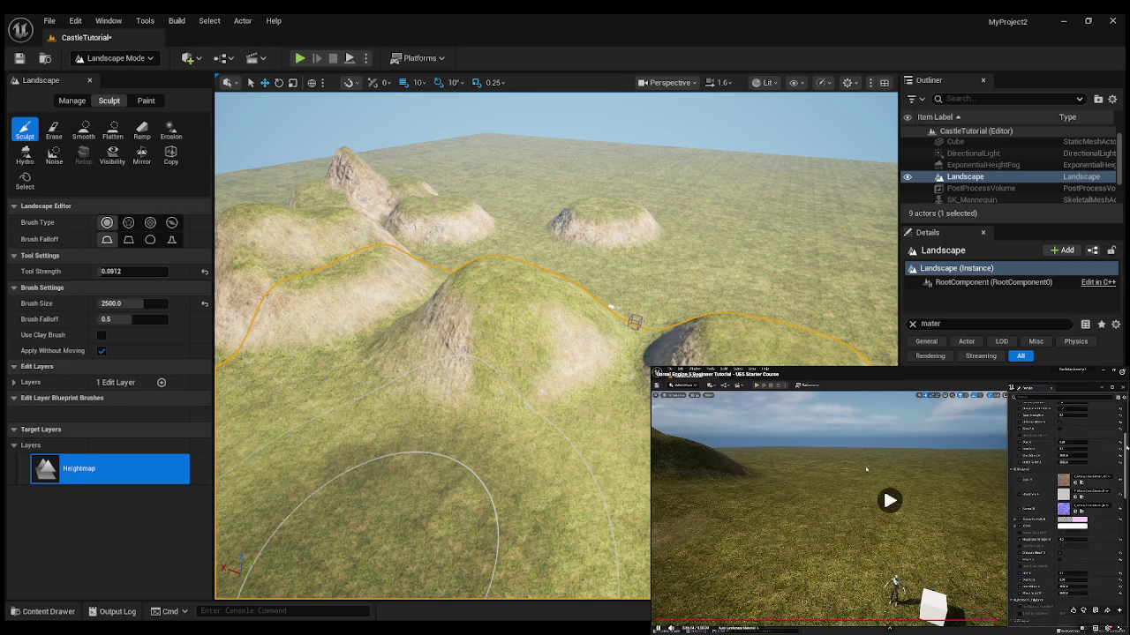